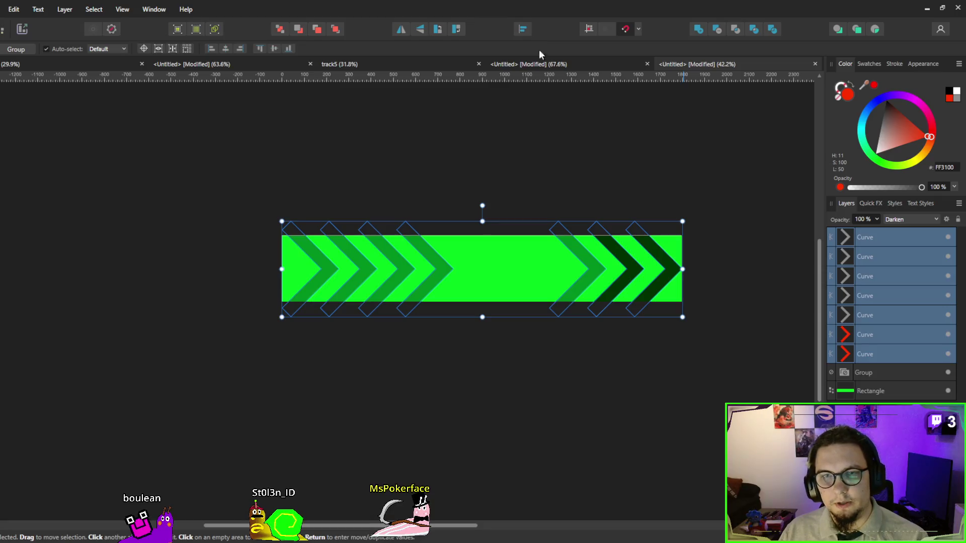
Spread the seven chevrons evenly along the green bar and add a vertical guide beside them.
key(ctrl+z)
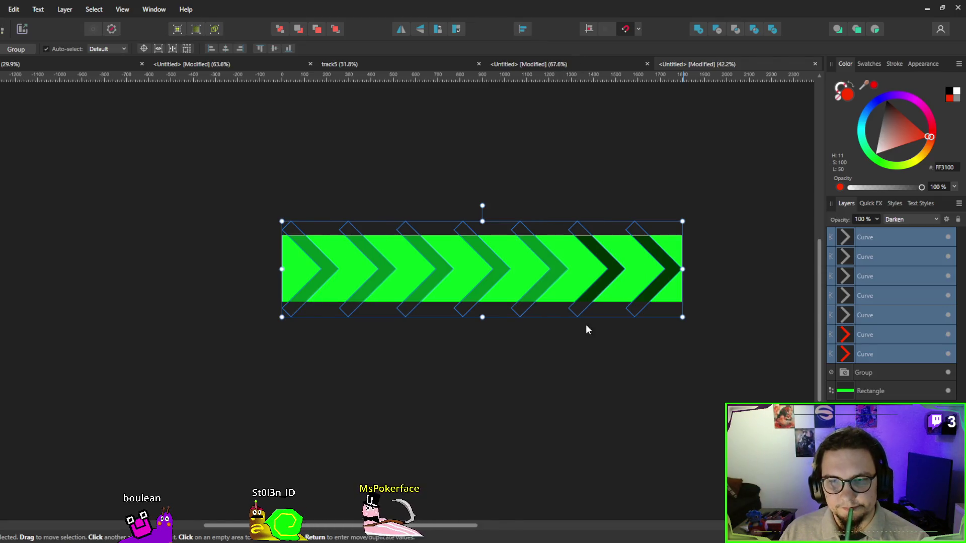
scroll(629, 295, up, 3)
drag(1, 186, 131, 186)
scroll(88, 270, up, 3)
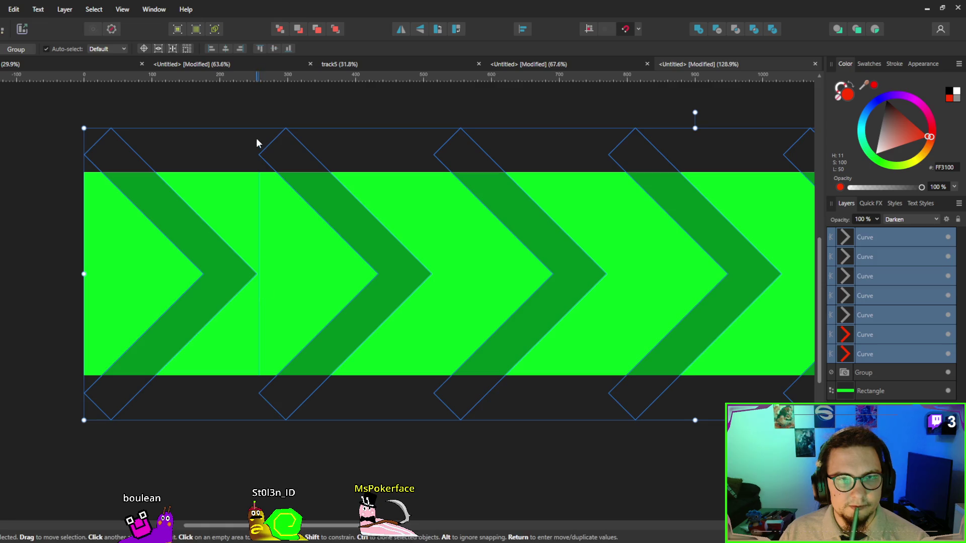
scroll(254, 374, down, 3)
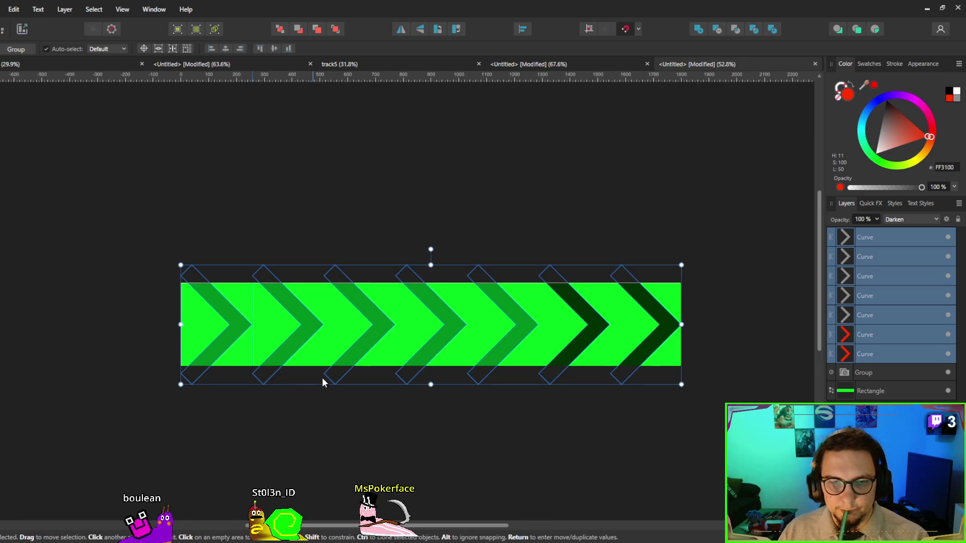
Select the seven chevron curves and group them into one Group layer.
click(856, 348)
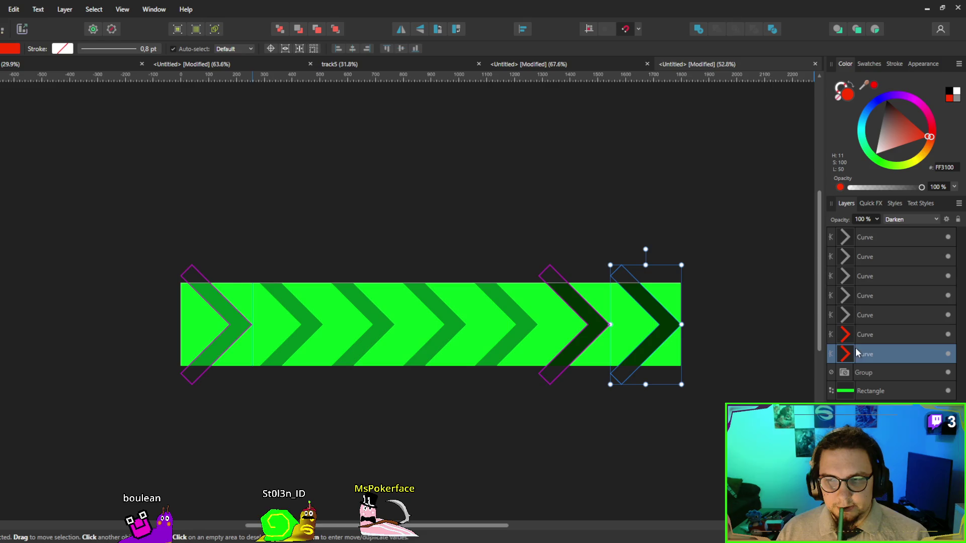
shift+click(844, 234)
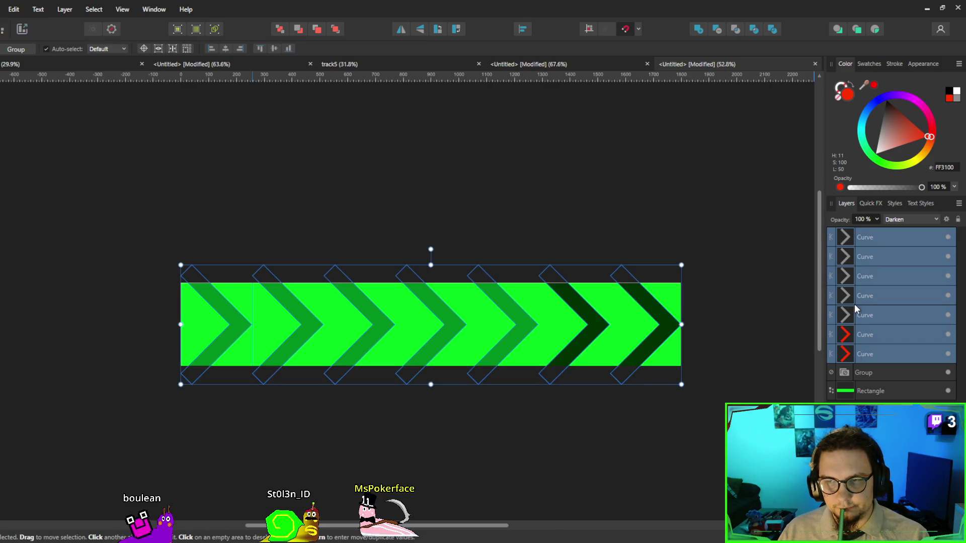
key(ctrl+g)
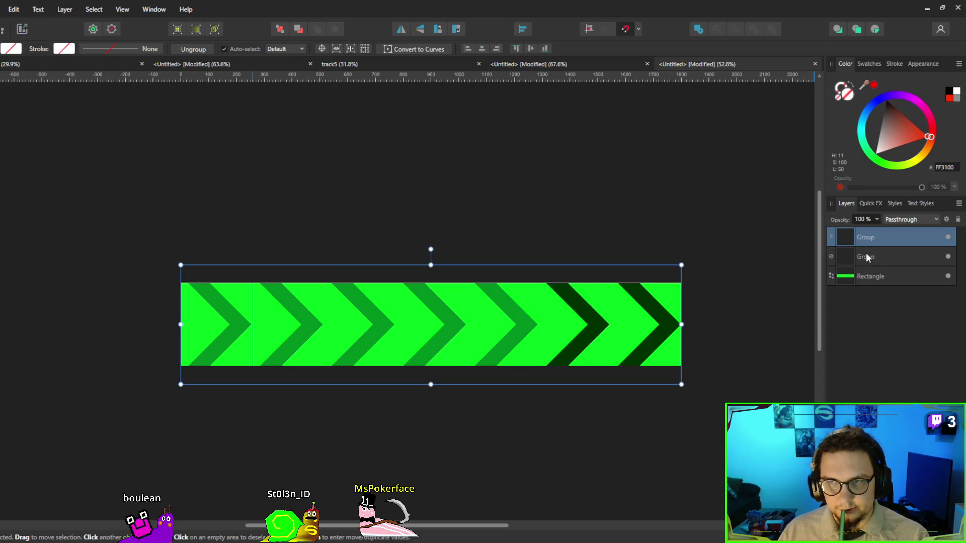
Duplicate the chevron group, offset it between the originals, then shift both groups left.
key(ctrl+j)
drag(359, 340, 393, 336)
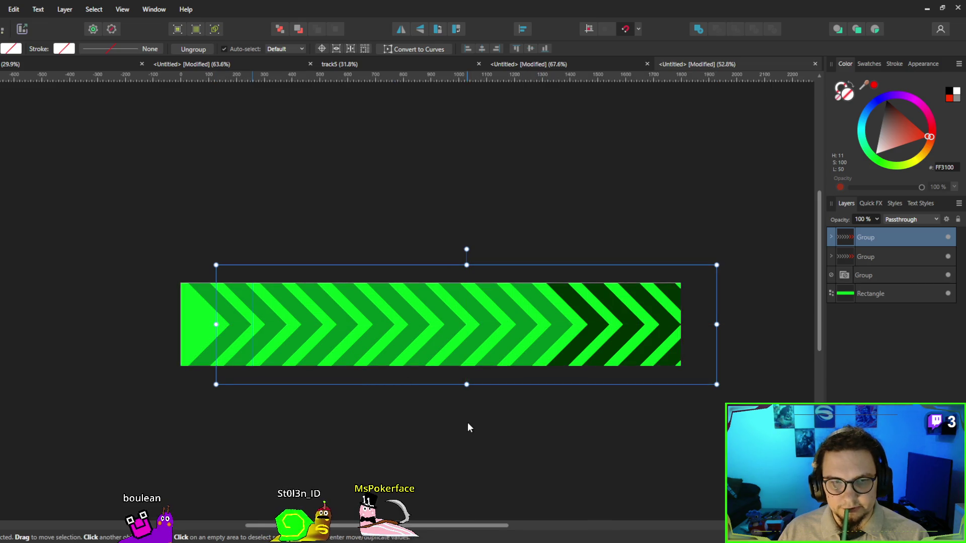
shift+click(849, 257)
mouse_move(621, 333)
mouse_down()
mouse_move(594, 332)
mouse_move(629, 327)
mouse_move(621, 331)
mouse_up()
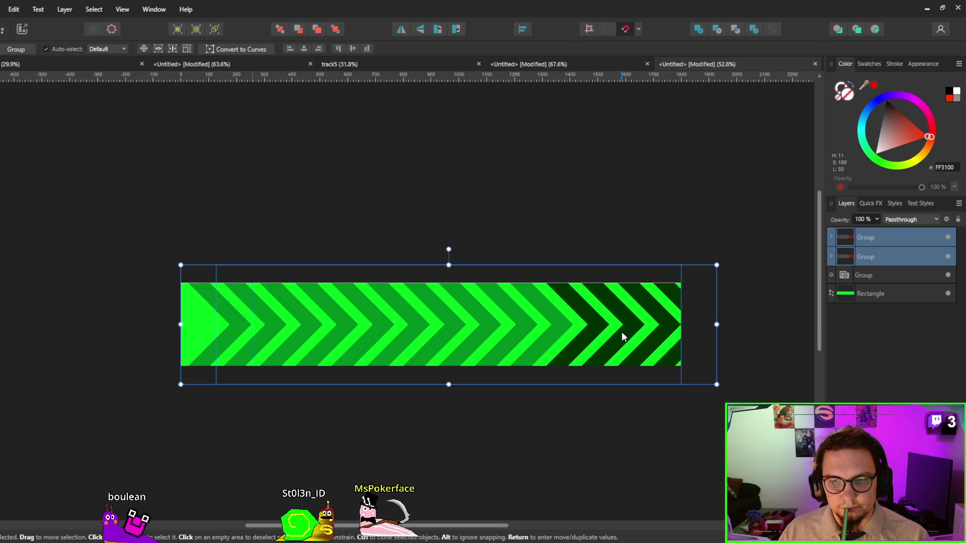
Duplicate both chevron groups and move the copies left to cover the bar's start.
key(ctrl+j)
mouse_move(618, 344)
mouse_down()
mouse_move(195, 337)
mouse_move(144, 352)
mouse_up()
scroll(438, 390, down, 1)
click(446, 412)
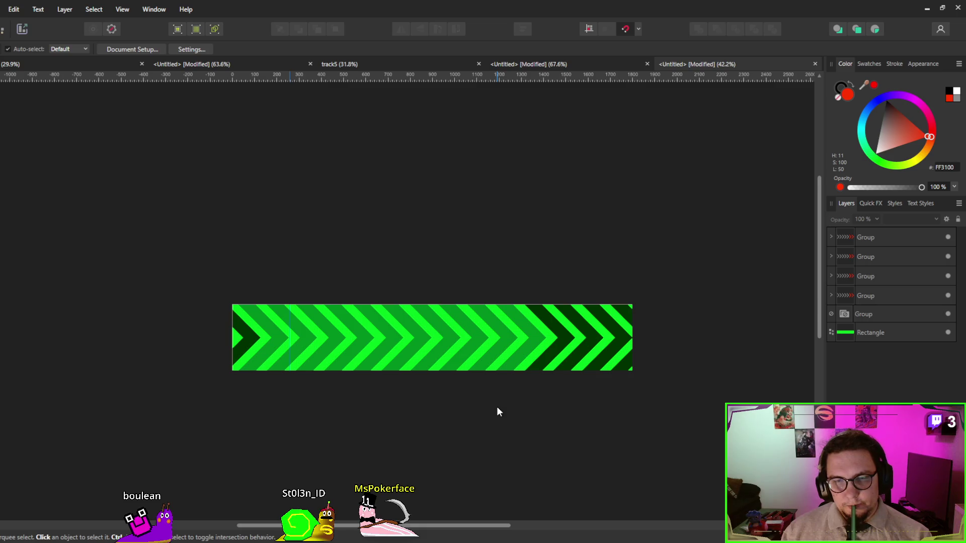
Select the four chevron groups in Layers and combine them into one group.
click(852, 240)
click(850, 297)
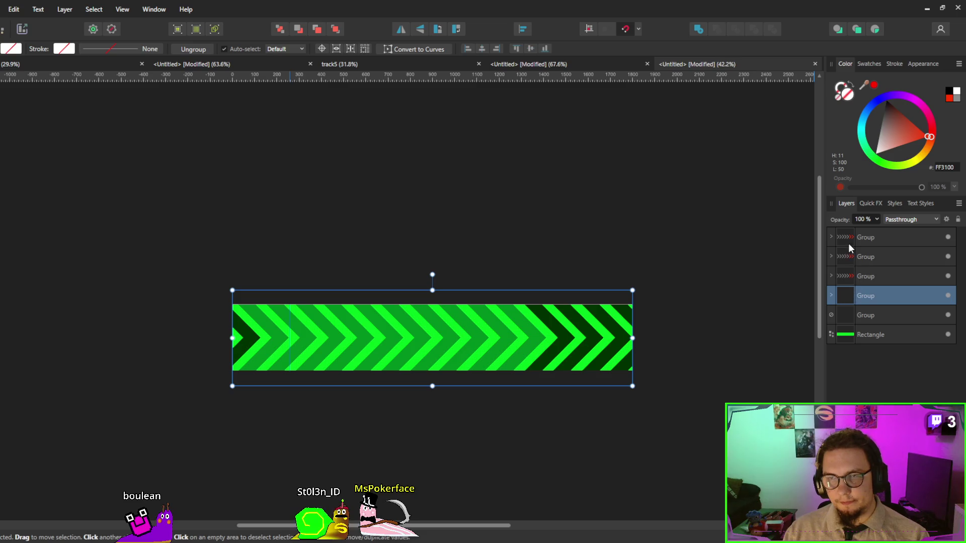
click(848, 243)
shift+click(855, 315)
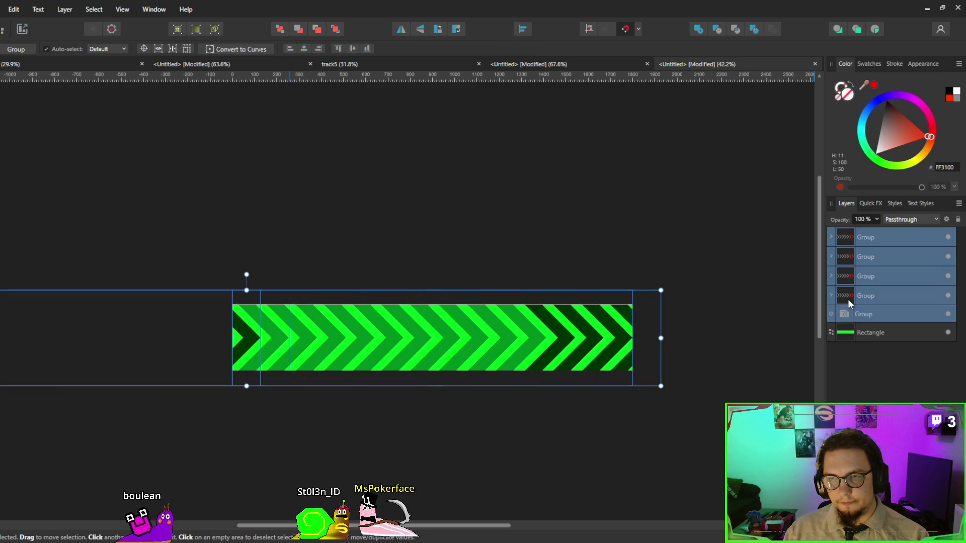
click(848, 299)
shift+click(847, 237)
key(ctrl+g)
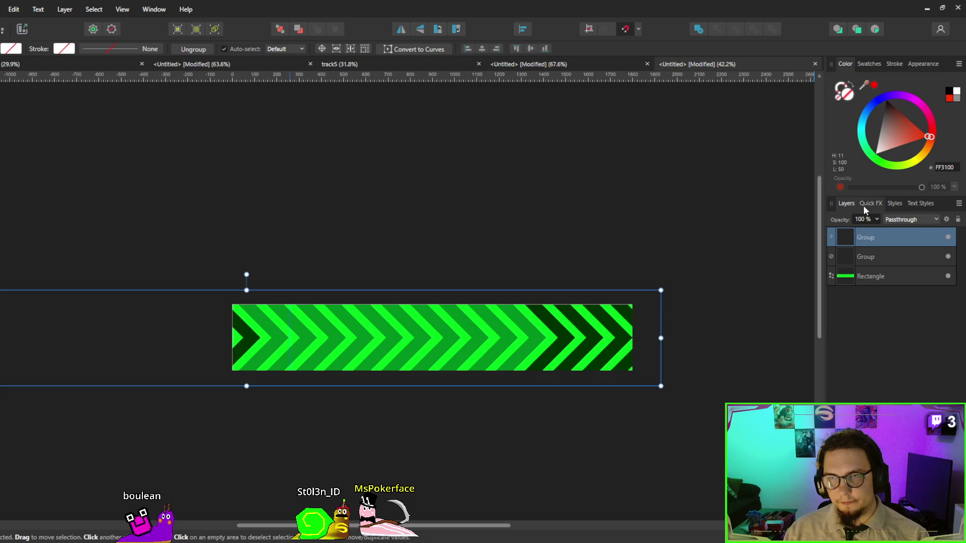
Set the combined chevrons' fill to a light grey.
mouse_move(905, 139)
mouse_down()
mouse_move(925, 135)
mouse_move(892, 101)
mouse_up()
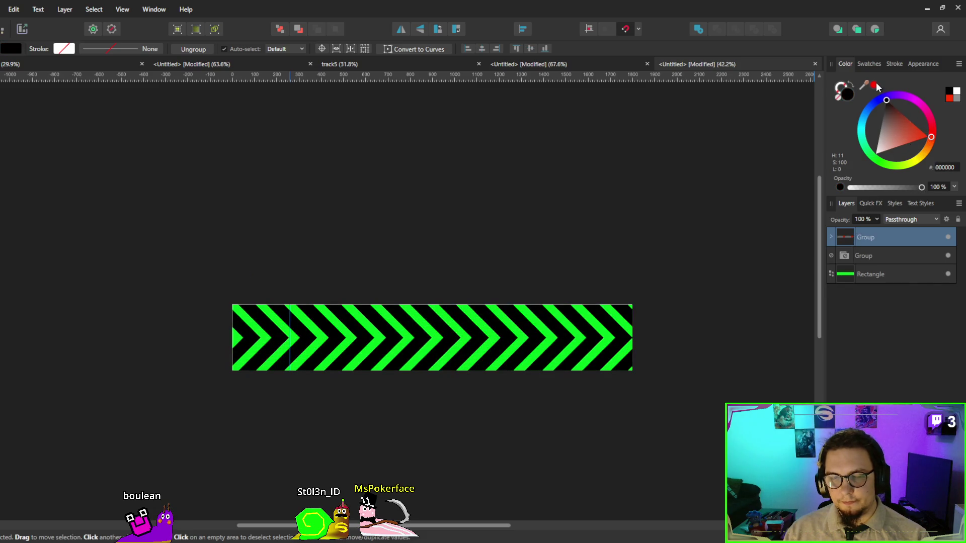
click(884, 138)
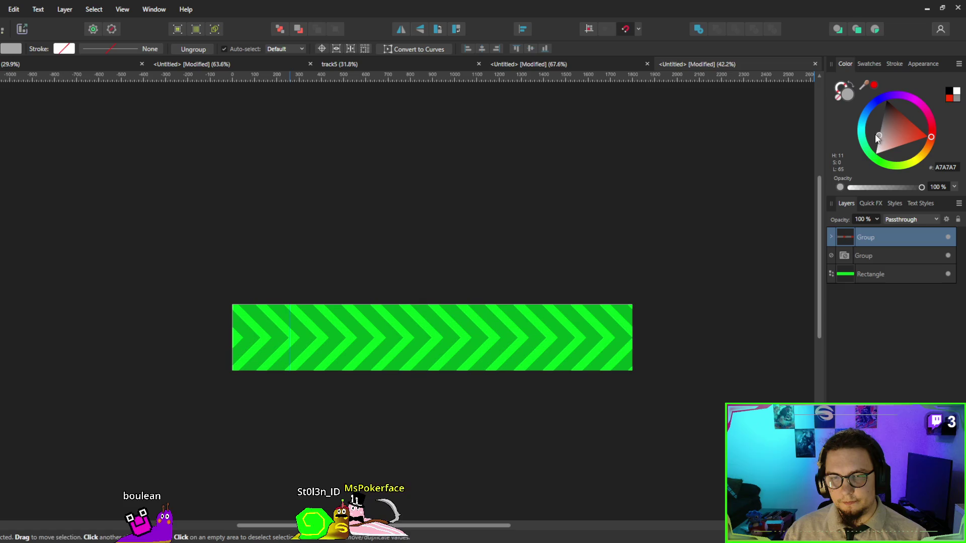
scroll(603, 267, up, 2)
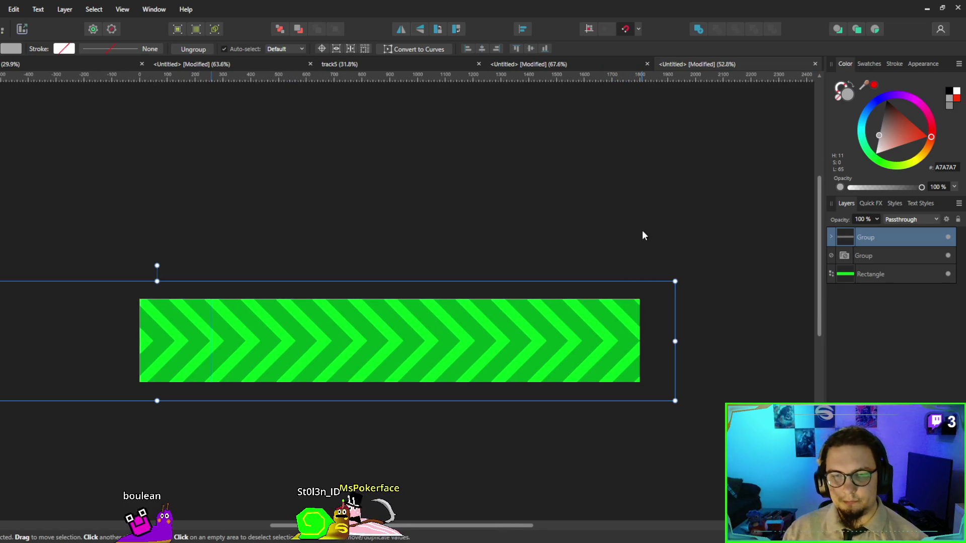
Hide the chevron stripes and move one chevron curve out to the top level.
click(948, 238)
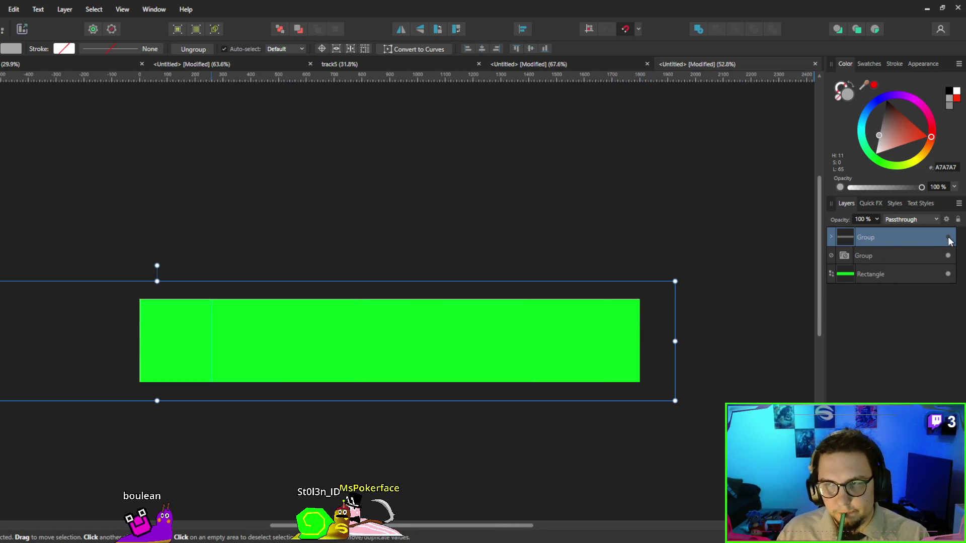
click(832, 237)
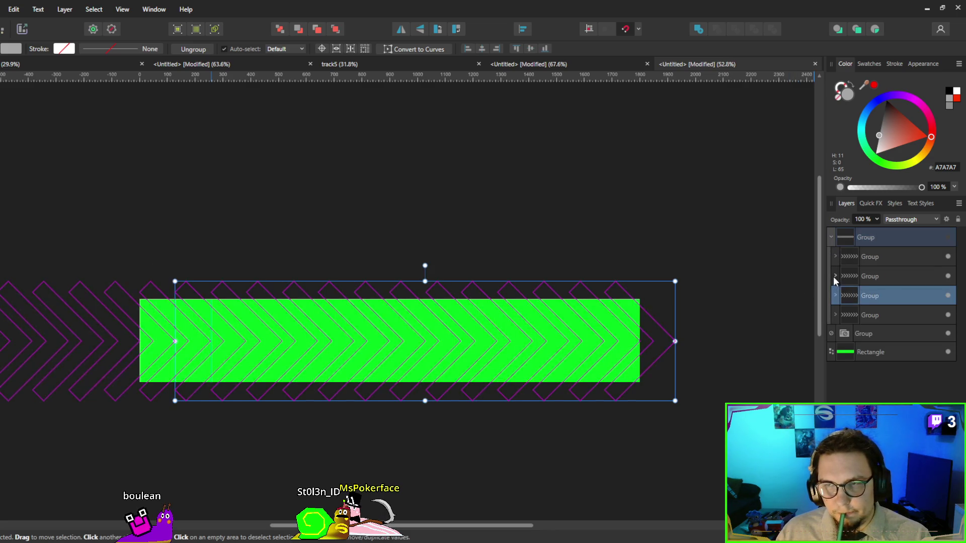
click(835, 276)
click(832, 237)
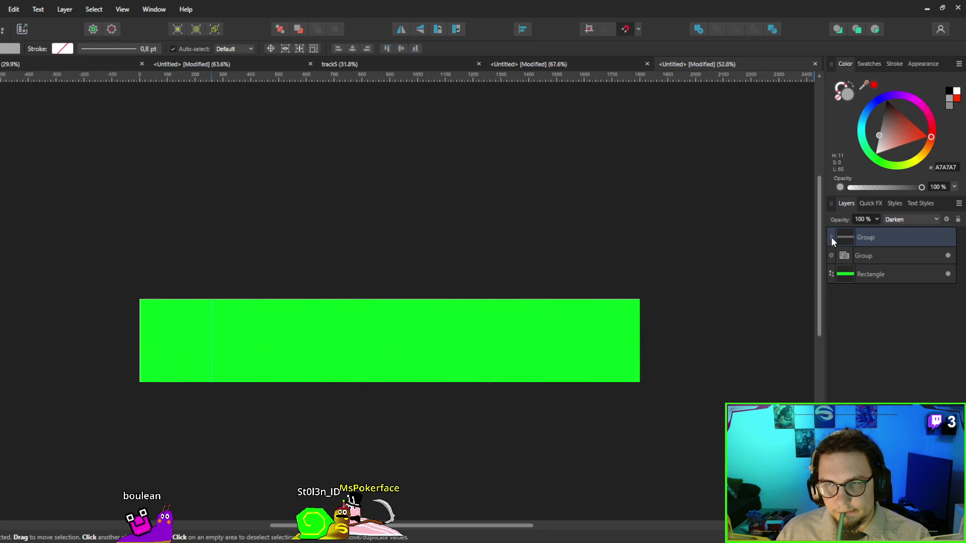
click(831, 237)
drag(852, 298, 838, 240)
Widen the chevron by dragging its outer nodes right with the Node tool.
click(831, 257)
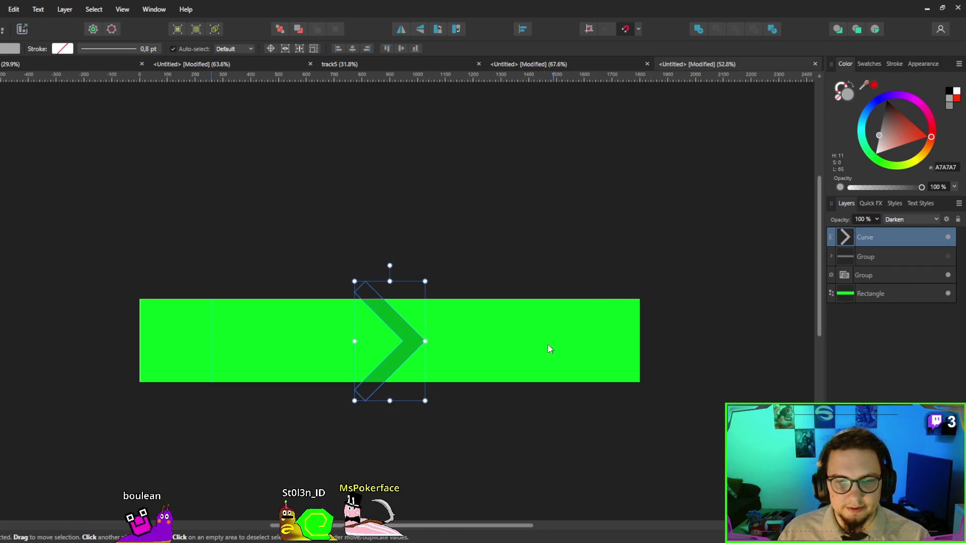
key(a)
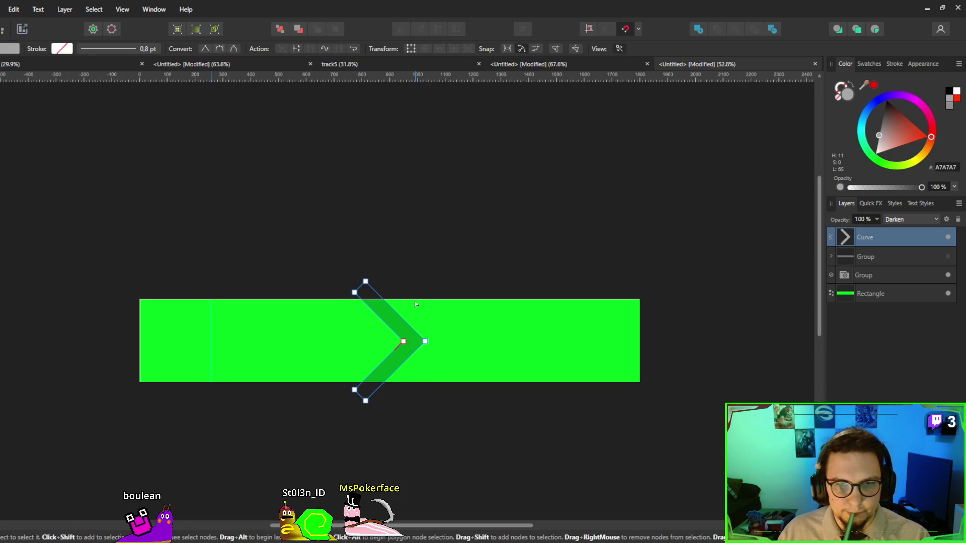
drag(360, 270, 391, 284)
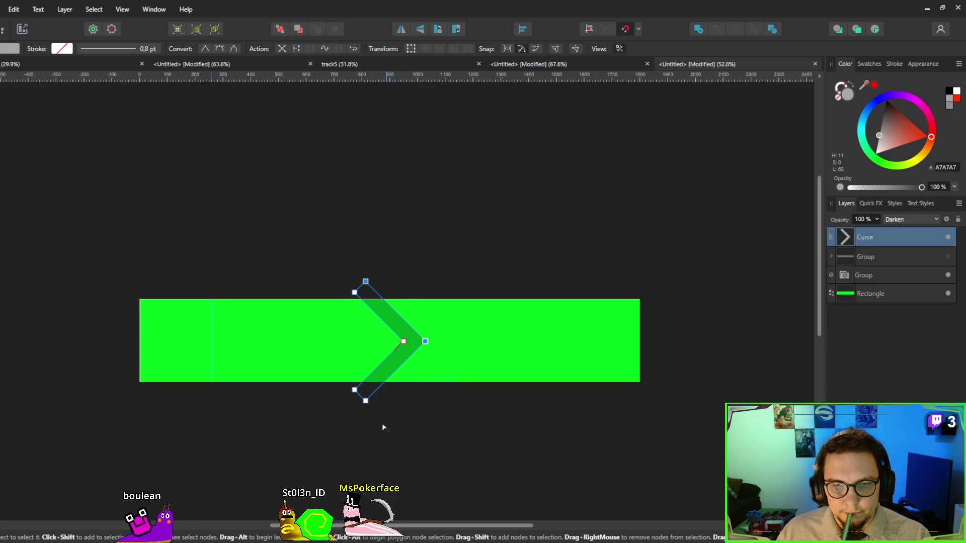
drag(360, 386, 362, 385)
drag(427, 343, 481, 342)
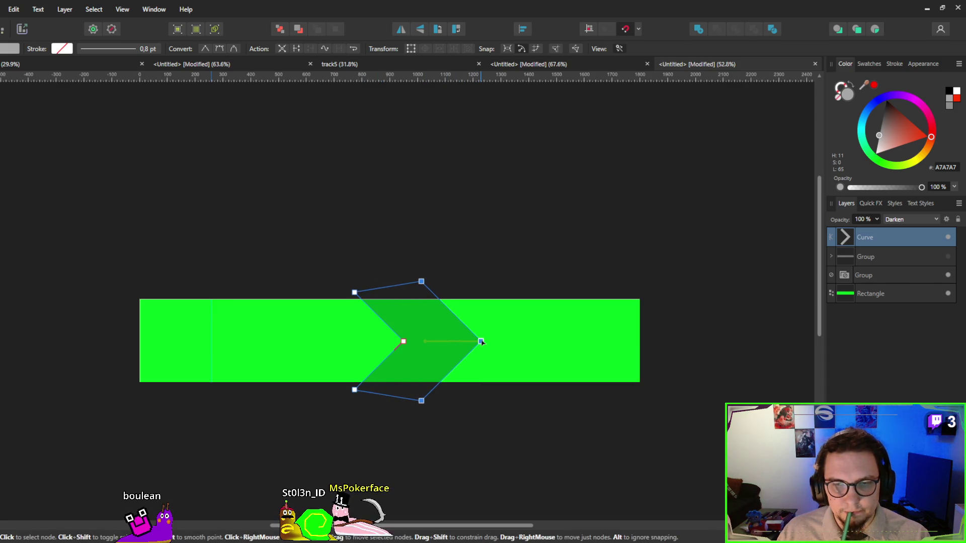
key(Escape)
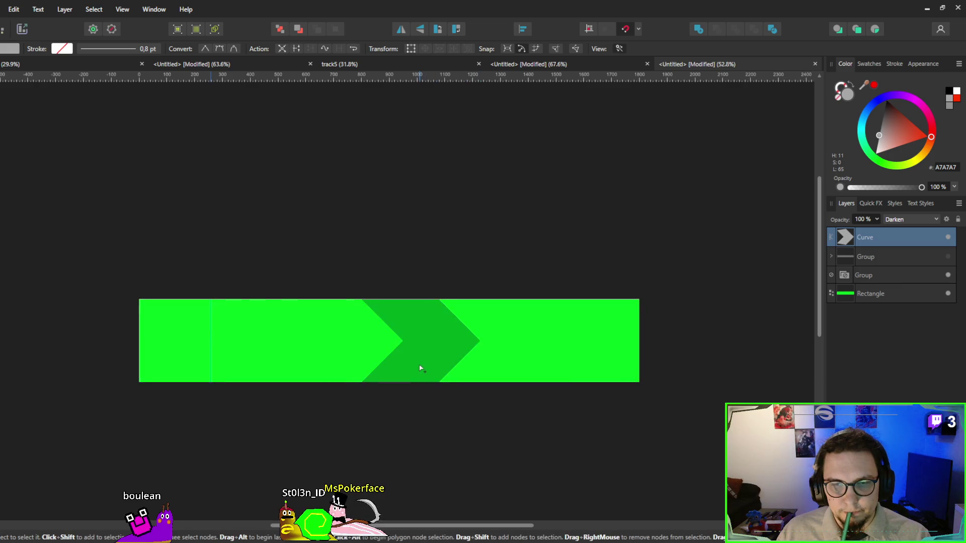
Move the widened chevron to the bar's left end and copy it to the right end.
scroll(420, 368, down, 2)
click(420, 369)
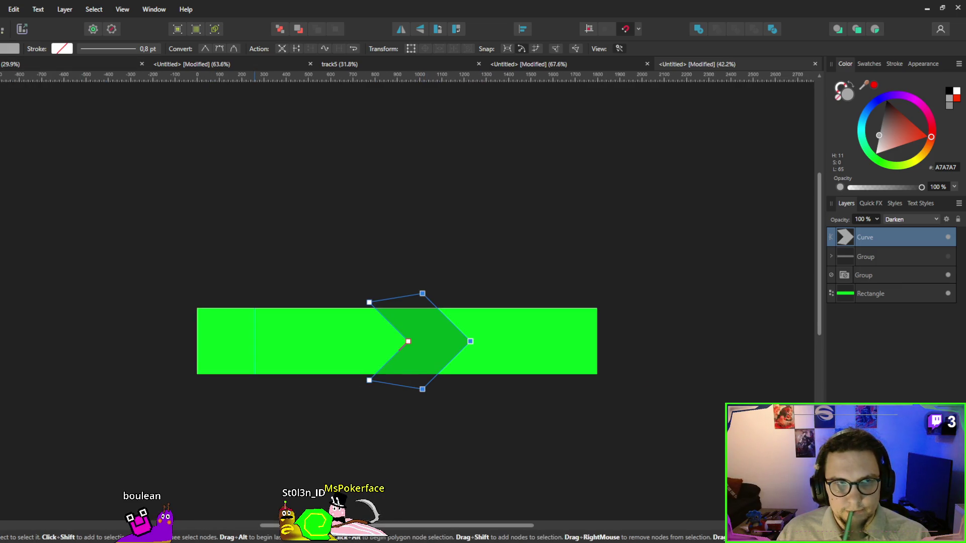
key(v)
key(ctrl+j)
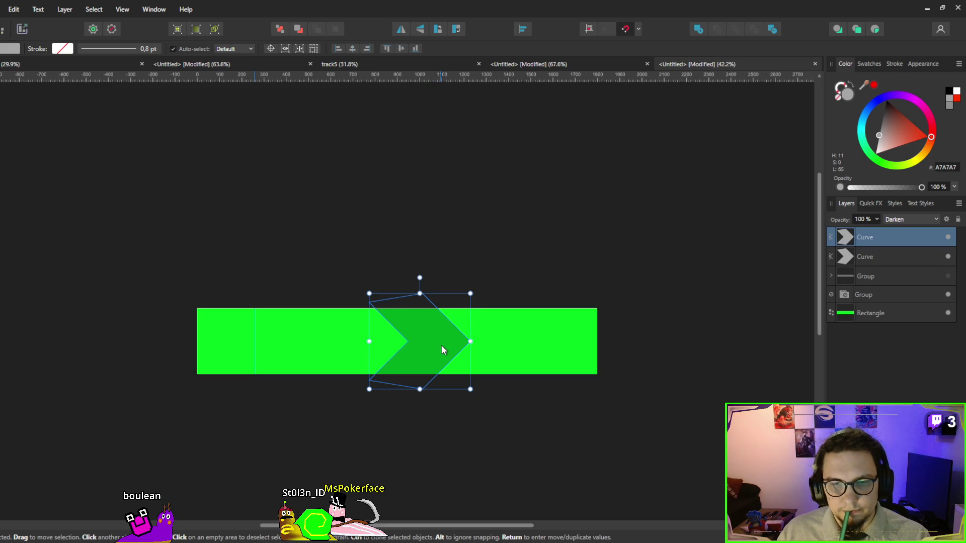
key(ctrl+z)
mouse_move(442, 346)
mouse_down()
mouse_move(173, 338)
mouse_move(572, 345)
mouse_up()
key(ctrl+j)
key(ctrl+j)
key(ctrl+j)
key(ctrl+j)
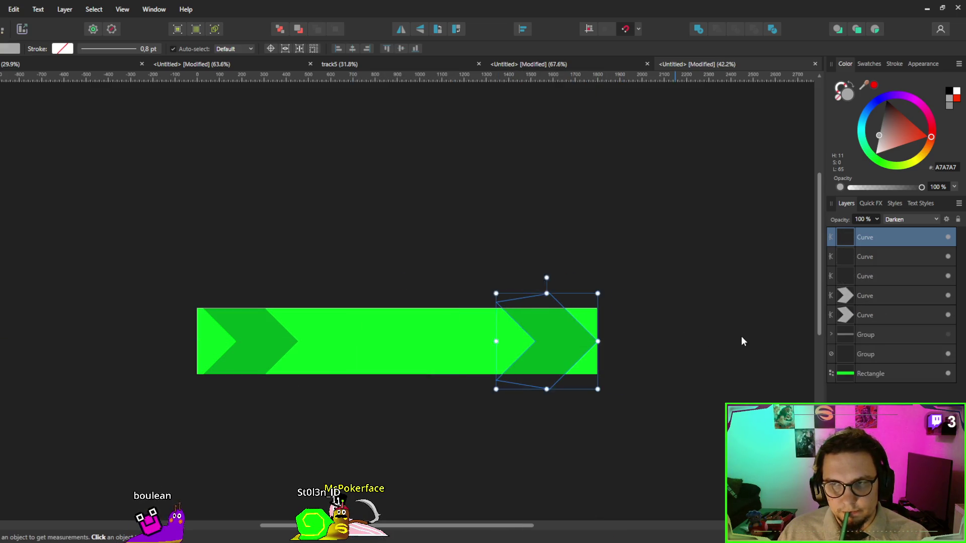
Delete the surplus stacked chevron curve layers.
shift+click(855, 388)
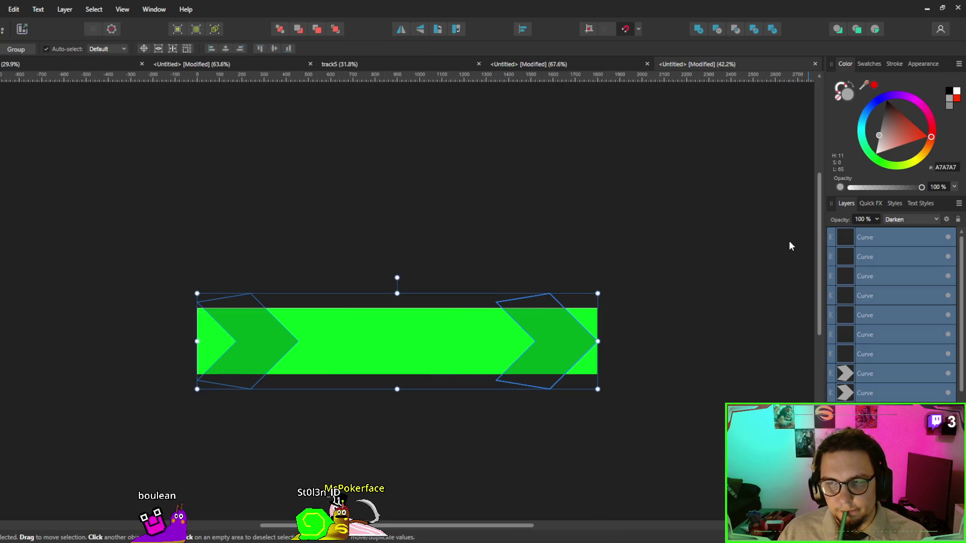
click(855, 335)
click(859, 378)
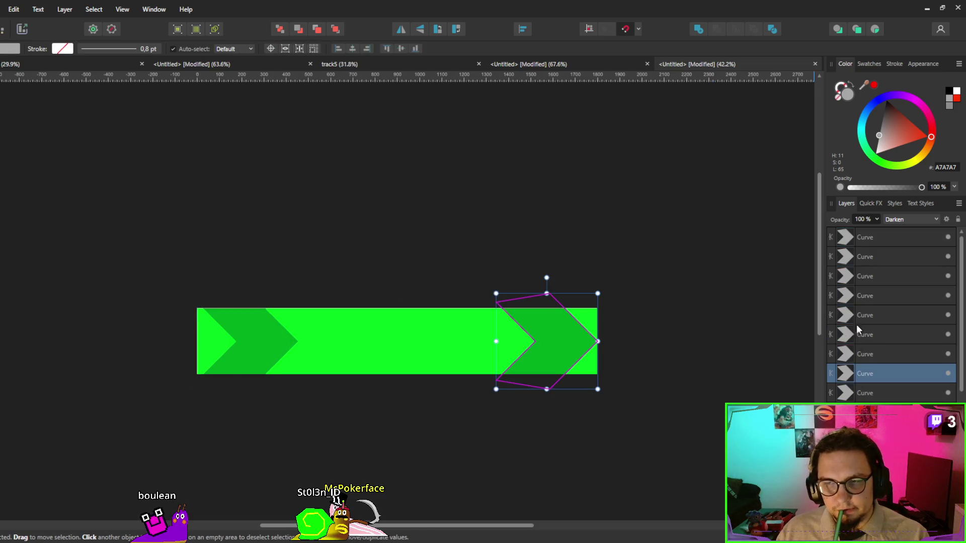
shift+click(856, 258)
key(Delete)
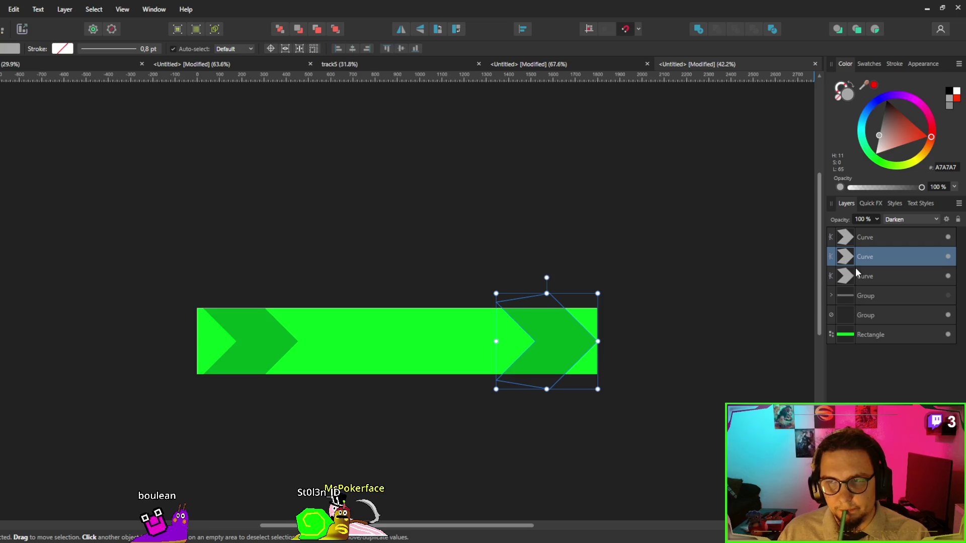
Select the left and right chevrons and duplicate them.
click(855, 267)
shift+click(855, 261)
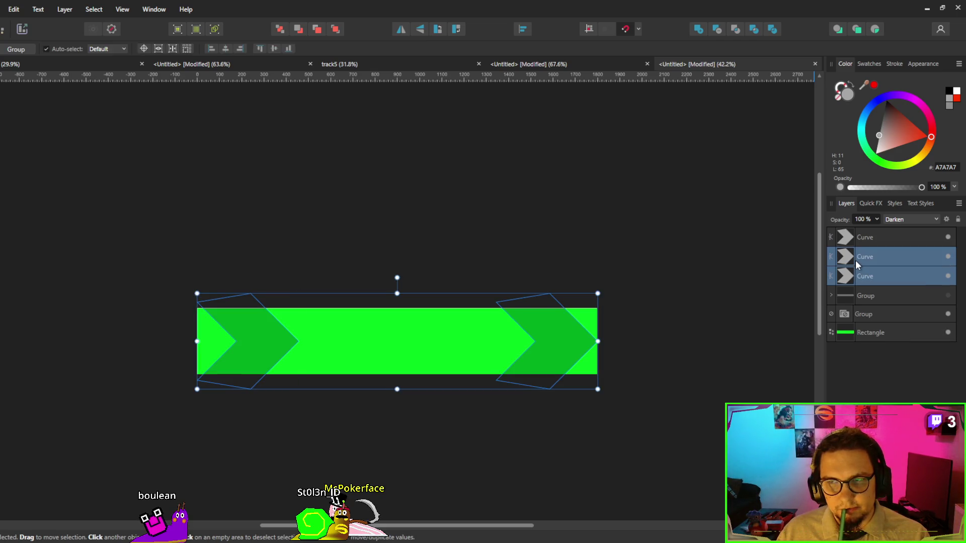
click(855, 261)
key(ctrl+j)
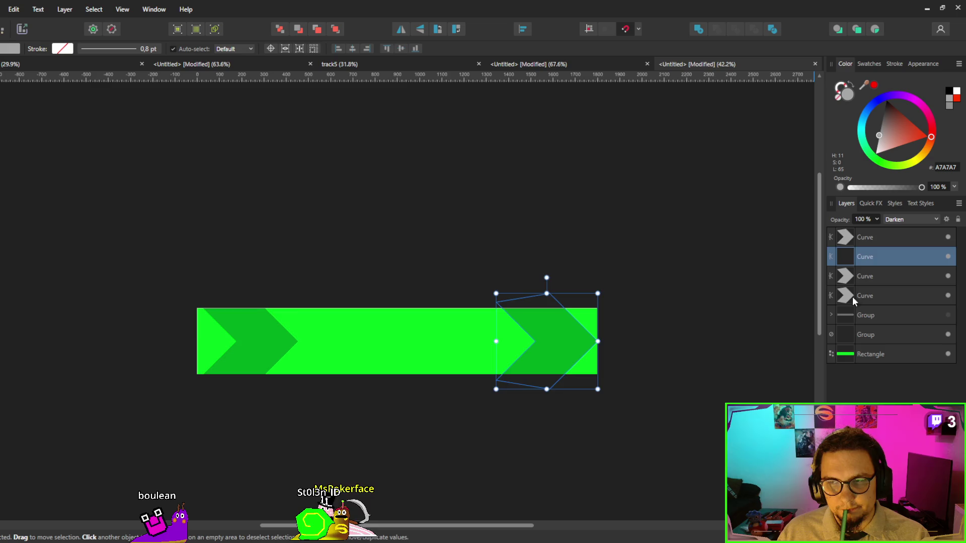
Distribute all four chevrons horizontally along the banner.
click(852, 297)
shift+click(855, 237)
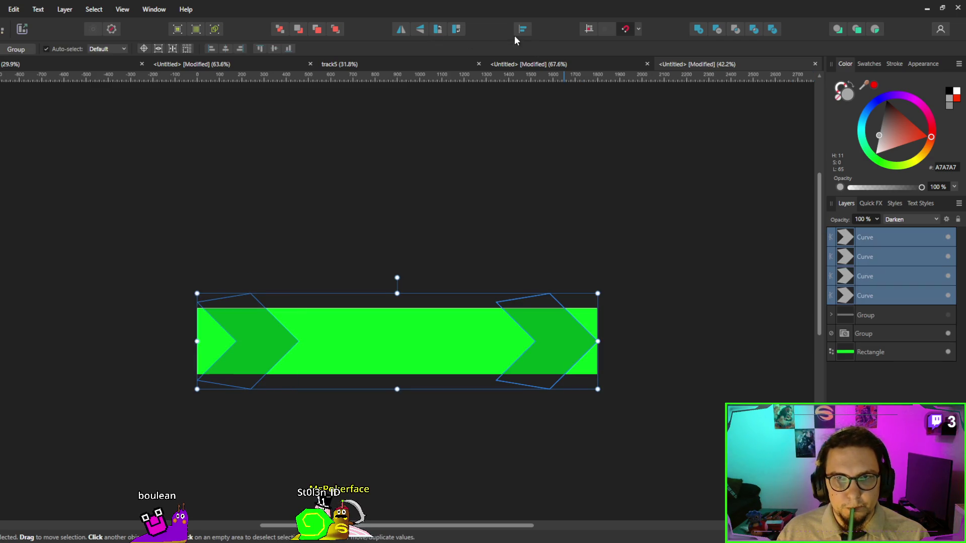
key(ctrl+alt+h)
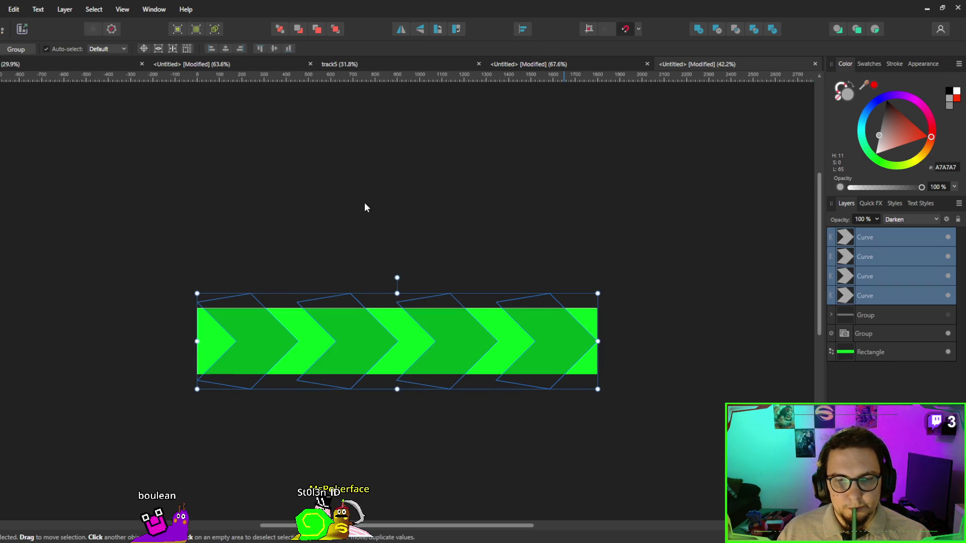
click(365, 205)
scroll(370, 210, down, 2)
scroll(370, 209, up, 1)
scroll(373, 211, up, 1)
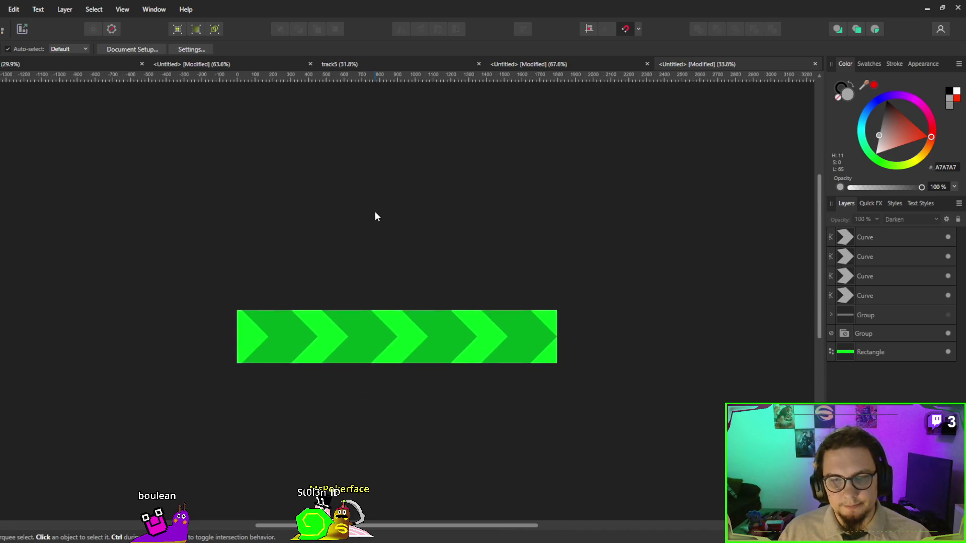
scroll(376, 217, up, 1)
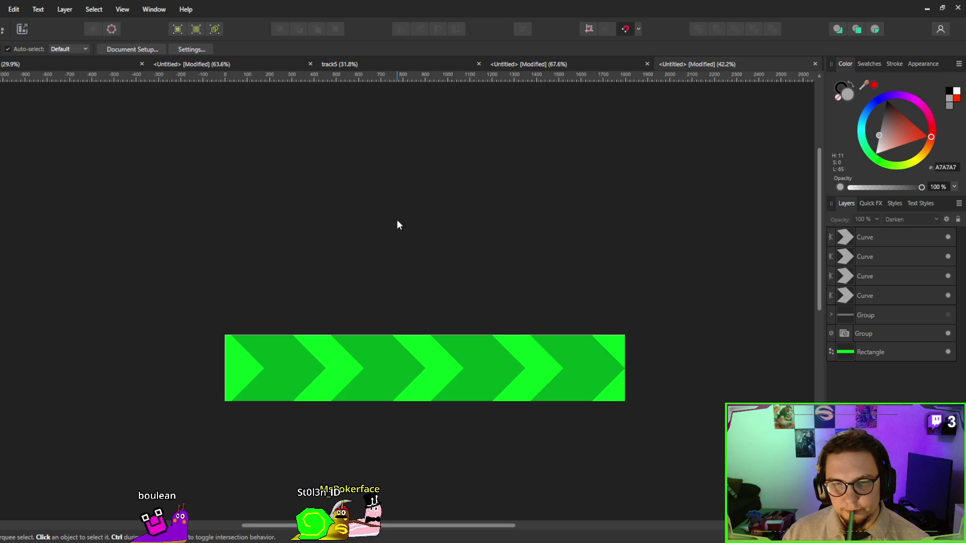
Select the first two chevrons and place a vertical guide at their junction.
click(392, 383)
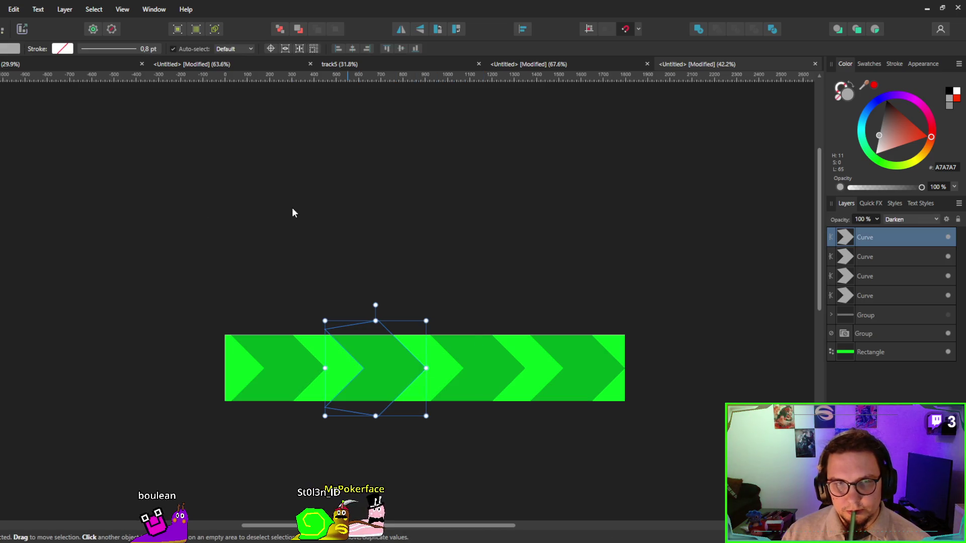
click(252, 355)
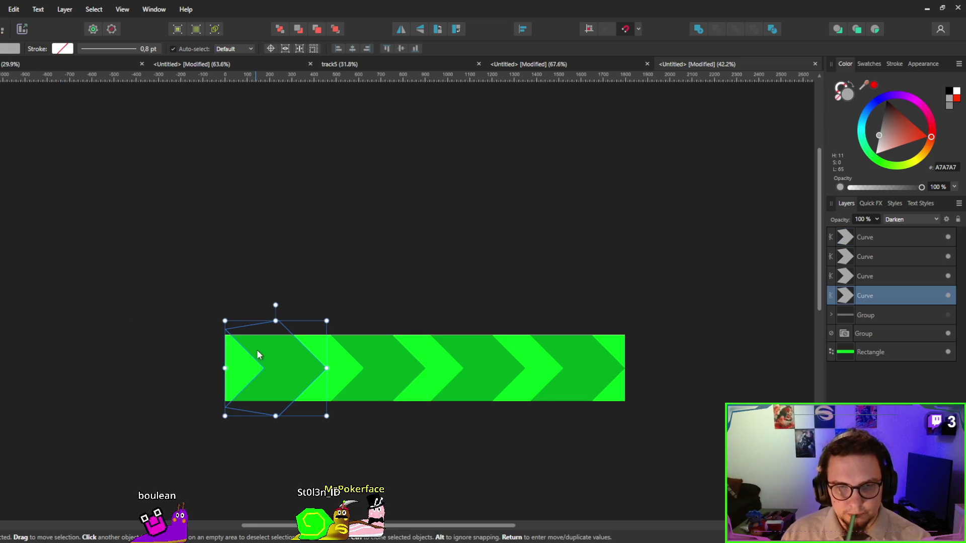
shift+click(403, 362)
scroll(312, 402, up, 2)
drag(330, 77, 332, 296)
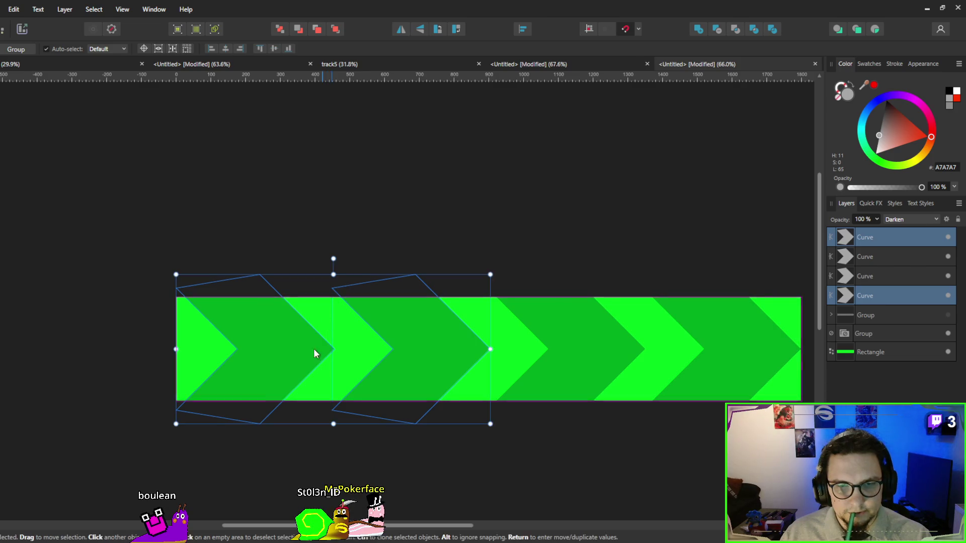
scroll(336, 364, up, 3)
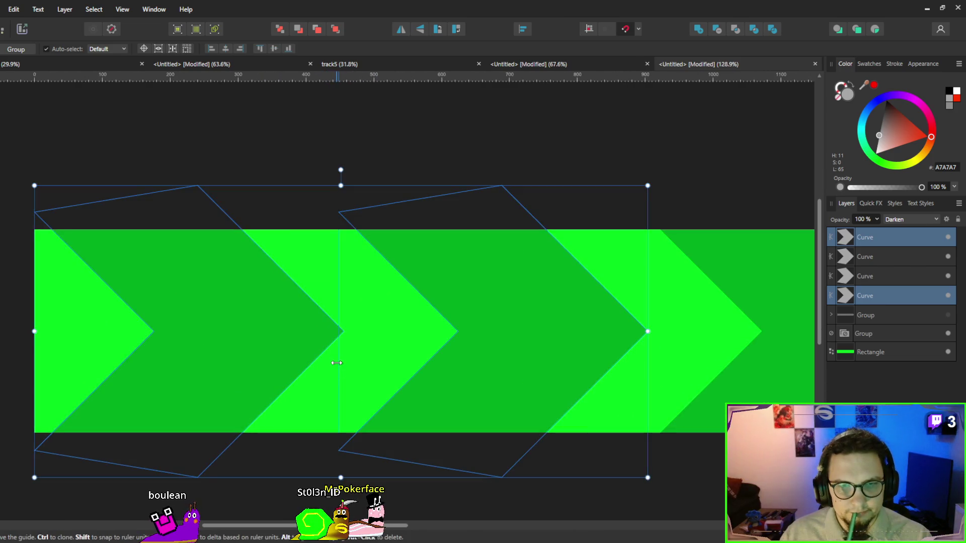
scroll(299, 363, down, 2)
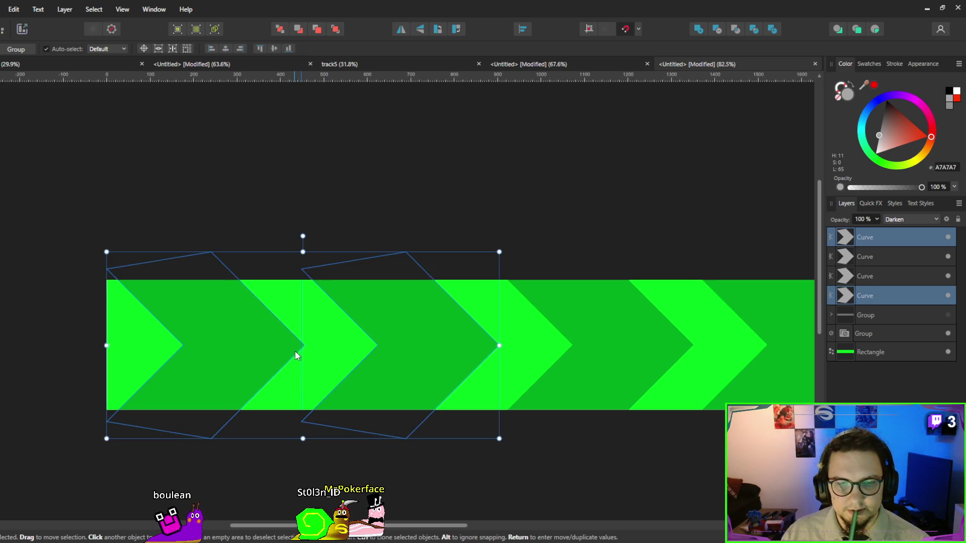
Select the left chevron, then each chevron Curve layer in turn.
click(261, 336)
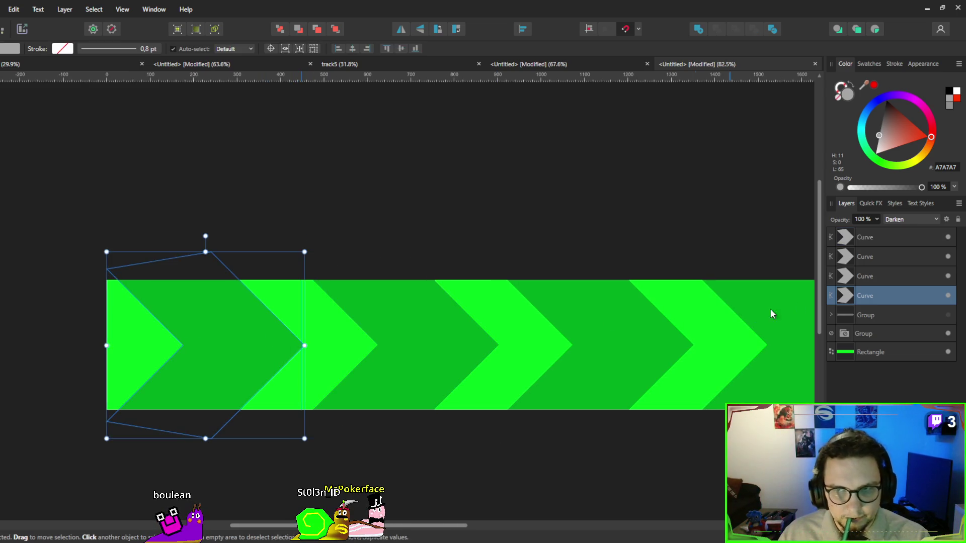
click(898, 258)
click(882, 280)
click(876, 239)
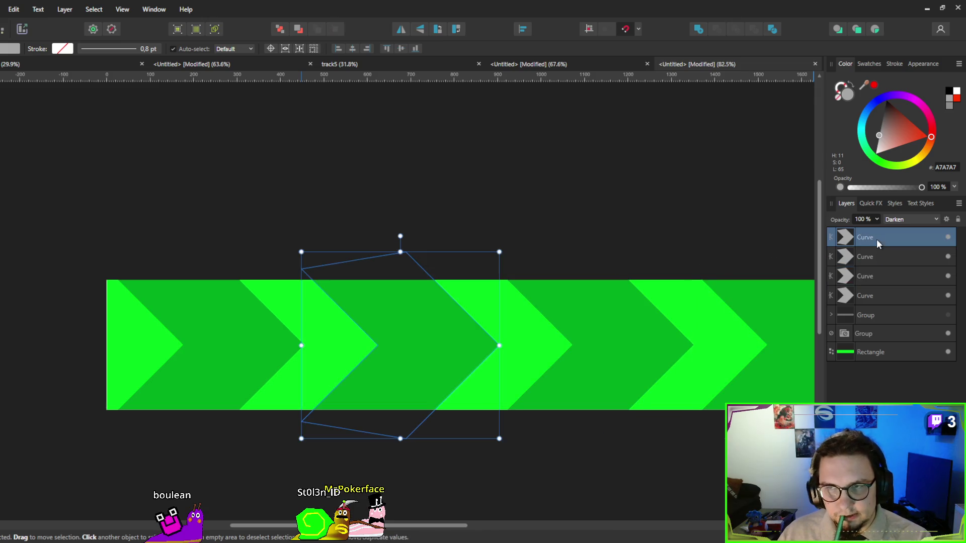
Delete the three extra chevrons and convert the remaining one into a symbol.
shift+click(868, 276)
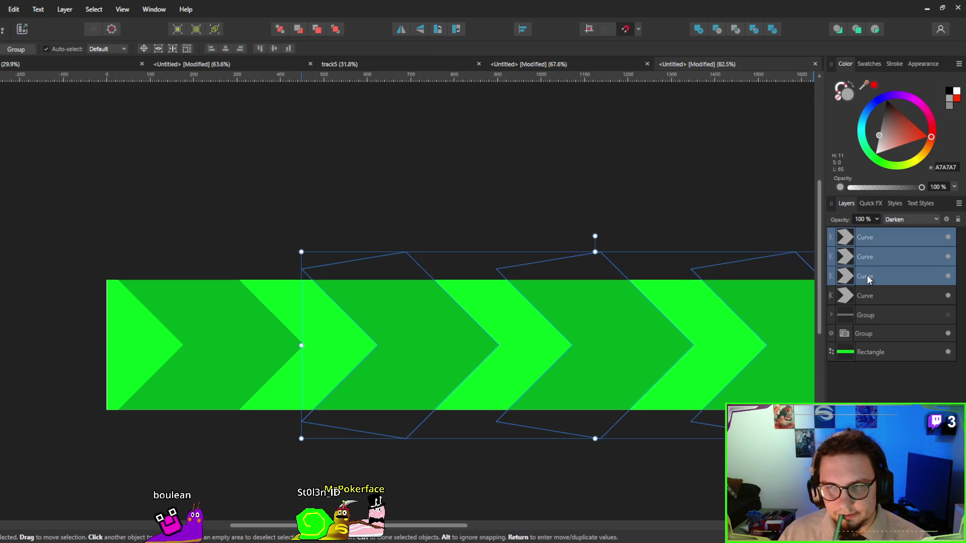
key(Delete)
key(ctrl+shift+k)
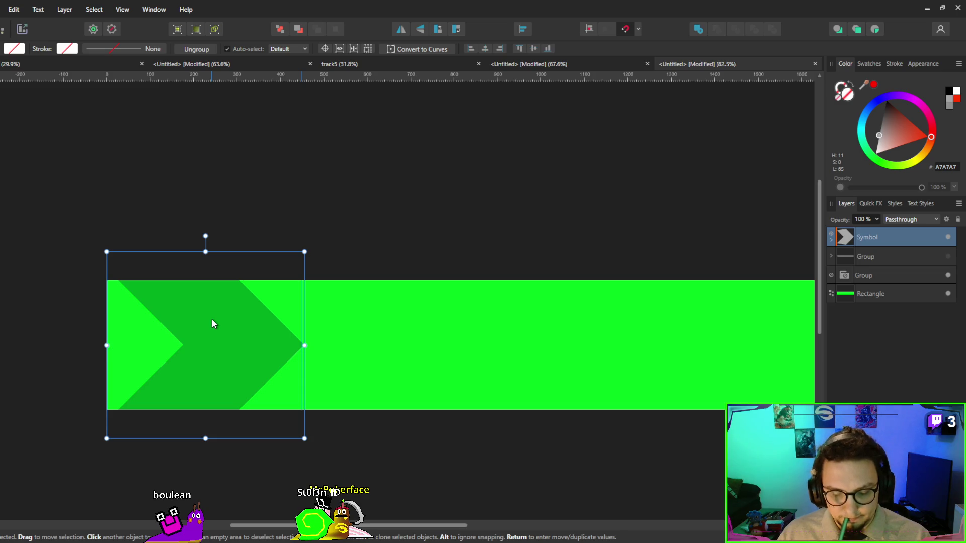
Add three more chevron symbol instances end to end across the banner.
key(ctrl+j)
drag(211, 317, 411, 332)
scroll(382, 360, down, 3)
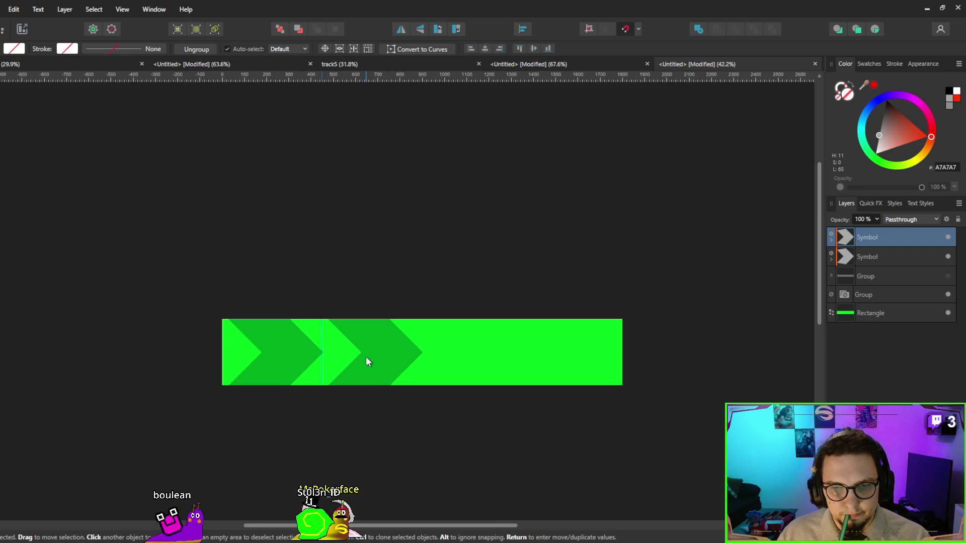
key(ctrl+j)
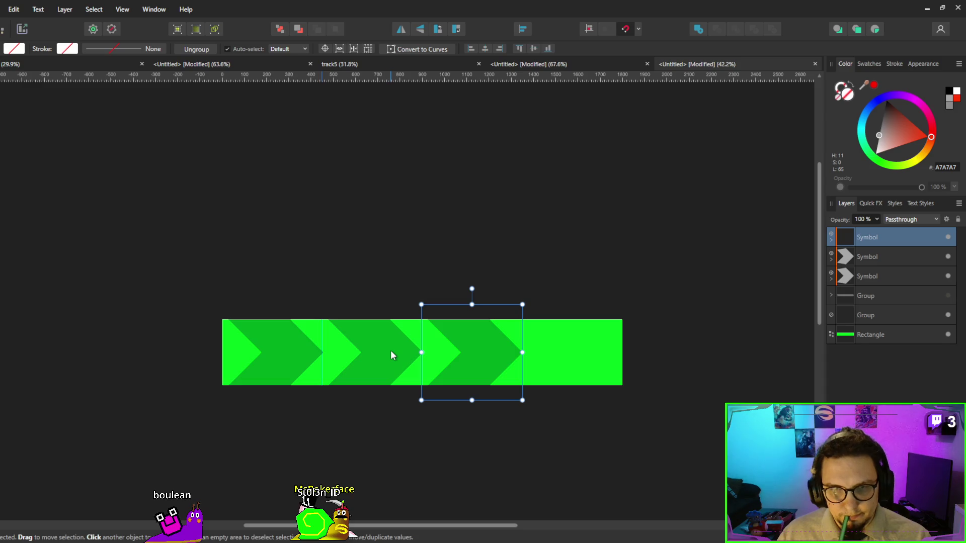
key(ctrl+j)
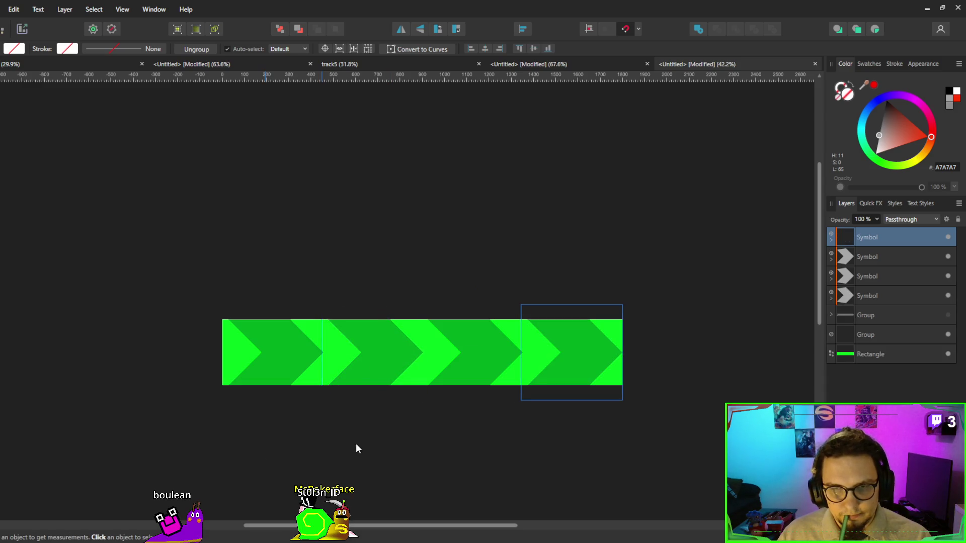
click(280, 352)
click(279, 351)
scroll(280, 351, up, 5)
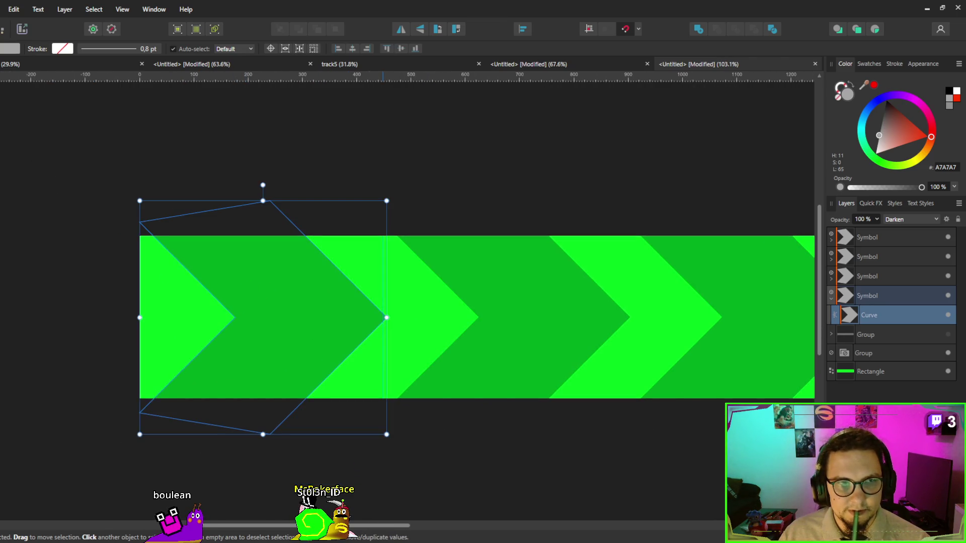
Experiment with curving the chevron's upper and lower inner edges using the Node tool.
key(a)
mouse_move(235, 318)
mouse_down()
mouse_move(267, 318)
mouse_move(244, 312)
mouse_up()
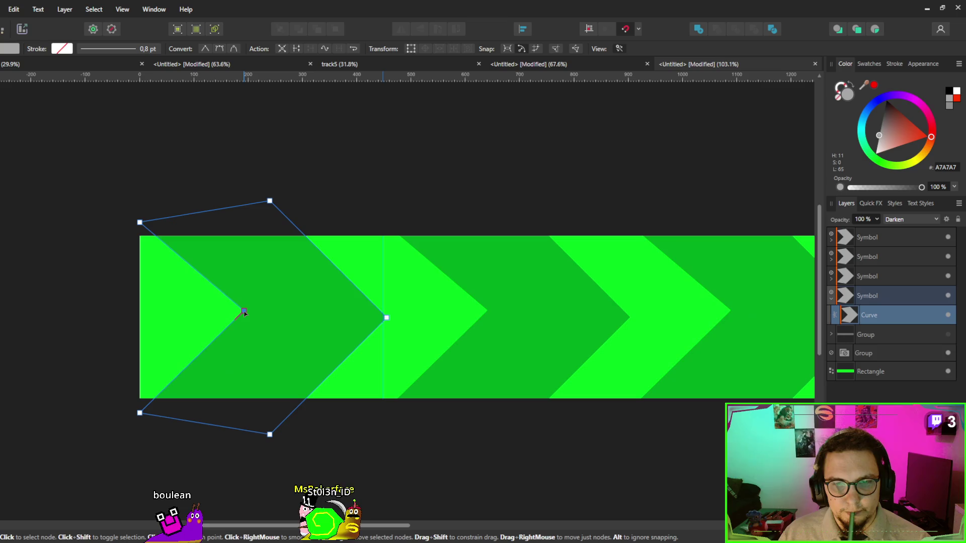
key(ctrl+z)
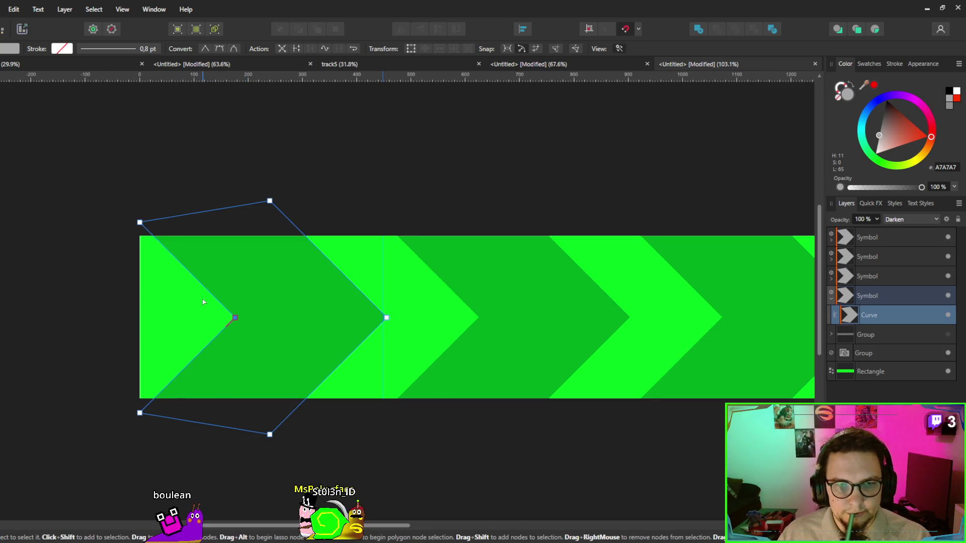
drag(205, 291, 220, 295)
drag(209, 347, 222, 346)
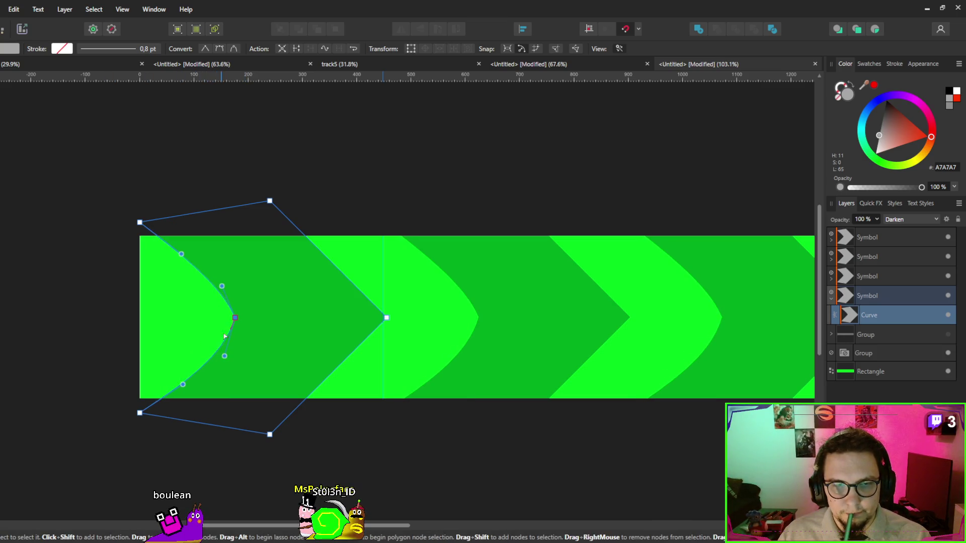
mouse_move(222, 286)
mouse_down()
mouse_move(235, 299)
mouse_move(238, 290)
mouse_up()
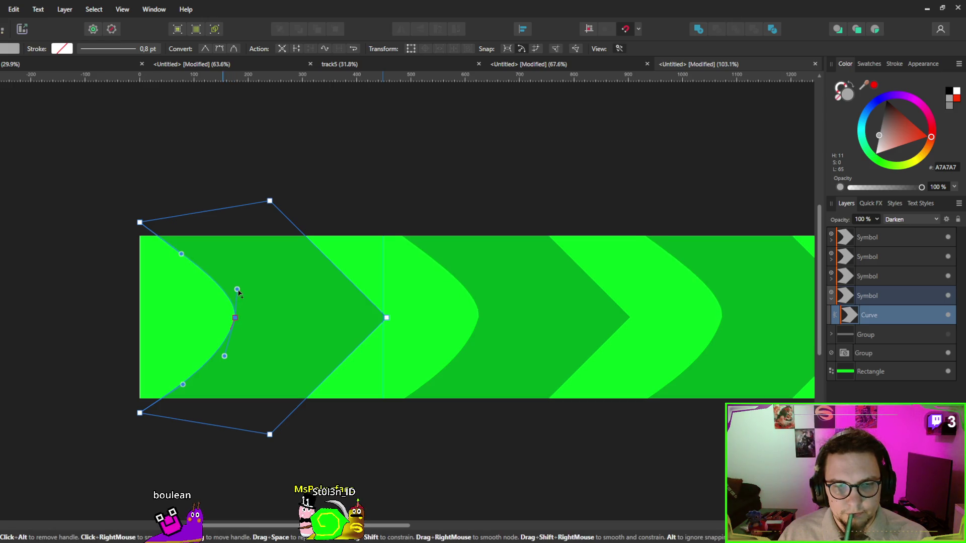
drag(224, 360, 235, 347)
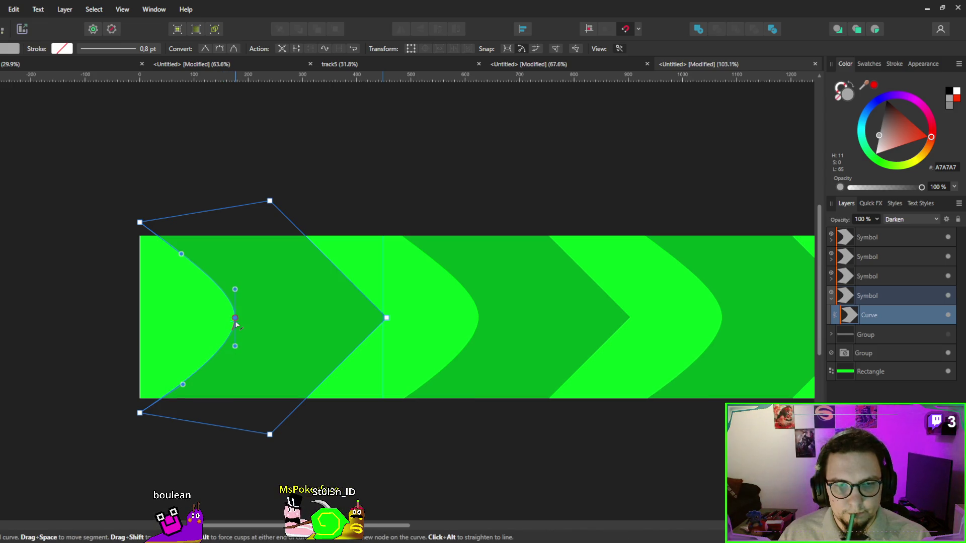
scroll(317, 314, down, 4)
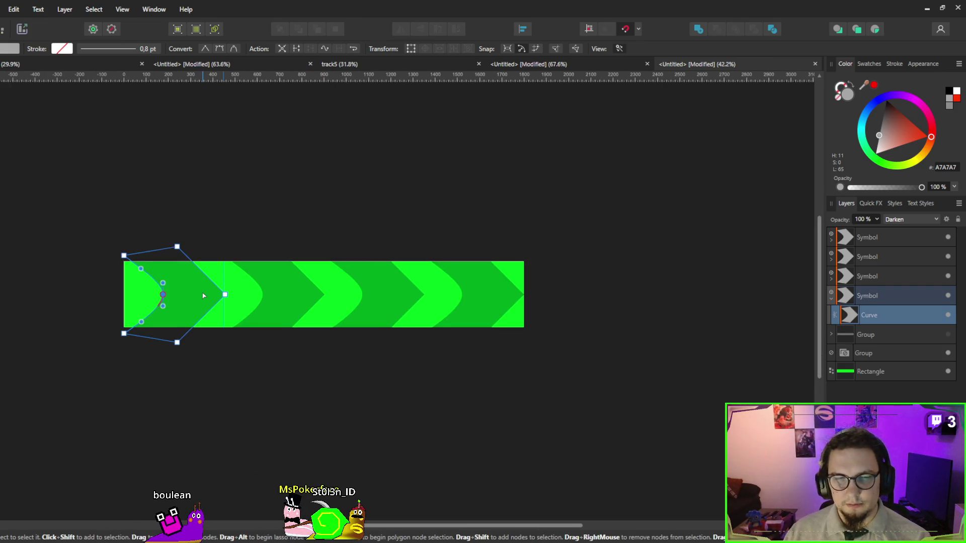
scroll(204, 296, up, 3)
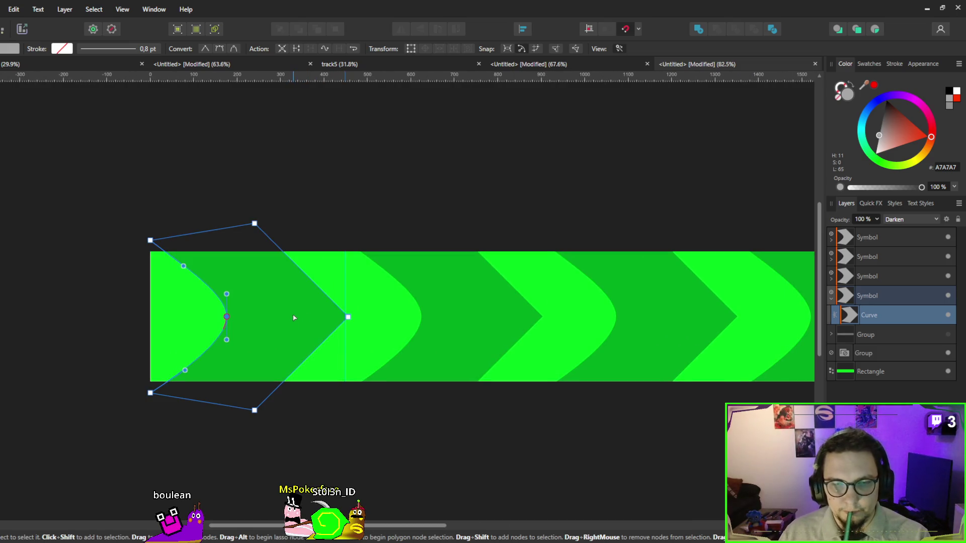
Restore straight edges with a sharp notch pushed slightly right.
key(ctrl+z)
key(ctrl+z)
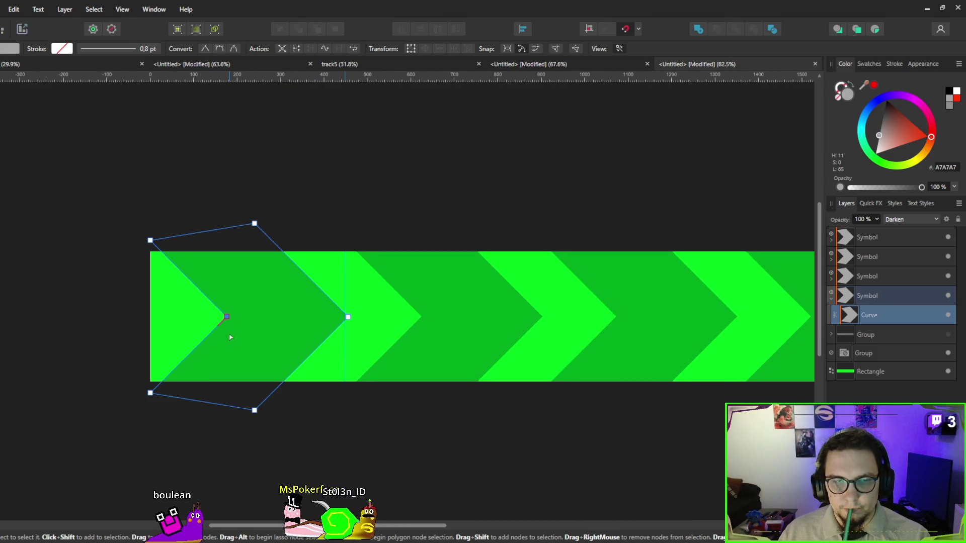
mouse_move(228, 318)
mouse_down()
mouse_move(340, 317)
mouse_move(180, 316)
mouse_move(233, 318)
mouse_up()
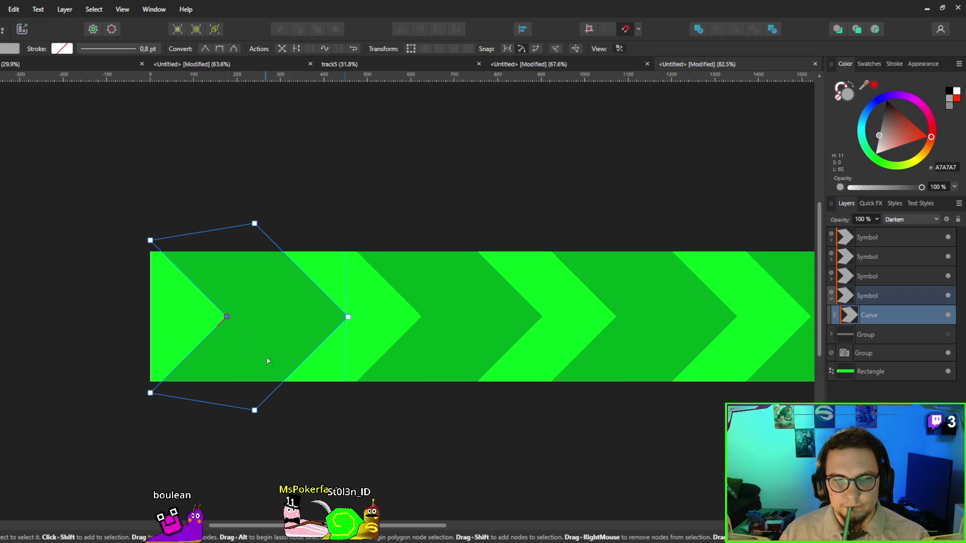
ctrl+scroll(267, 360, down, 5)
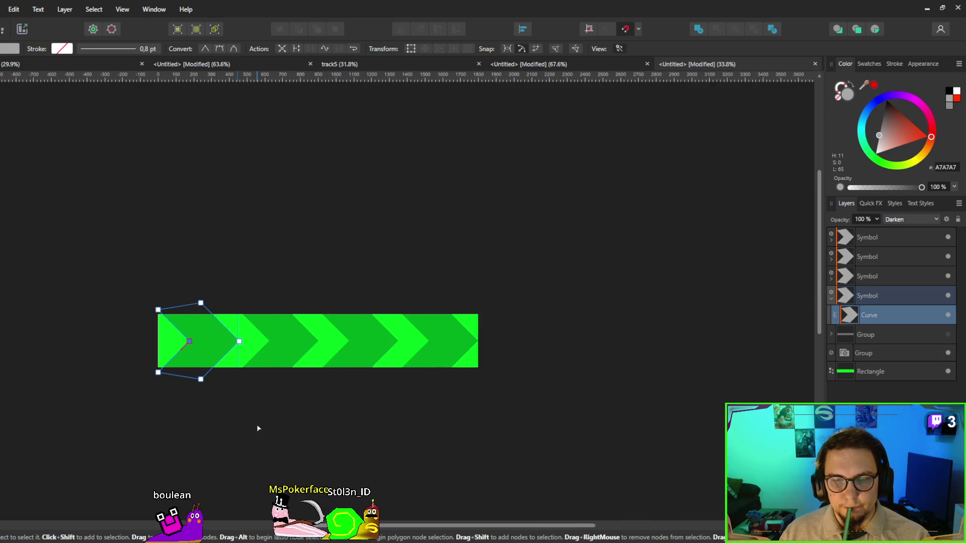
click(257, 428)
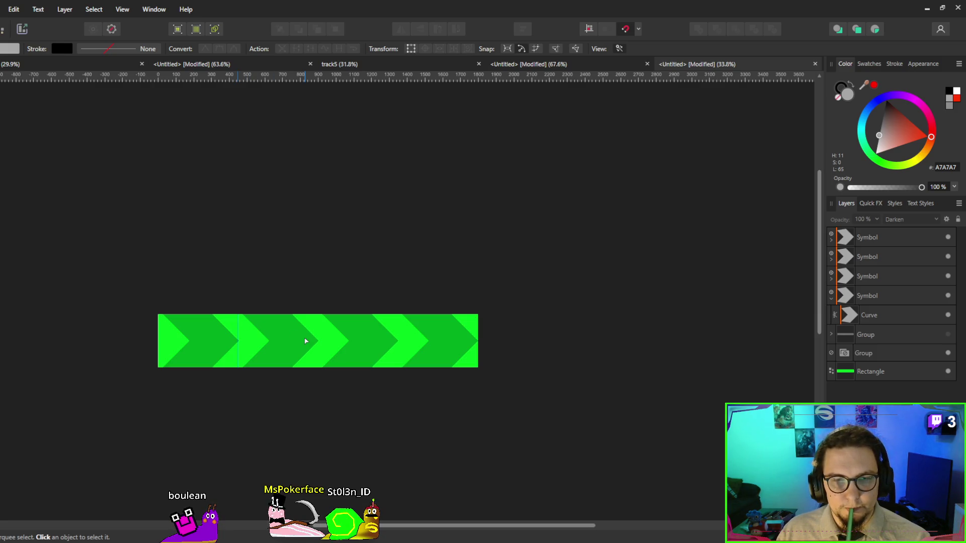
scroll(305, 341, up, 5)
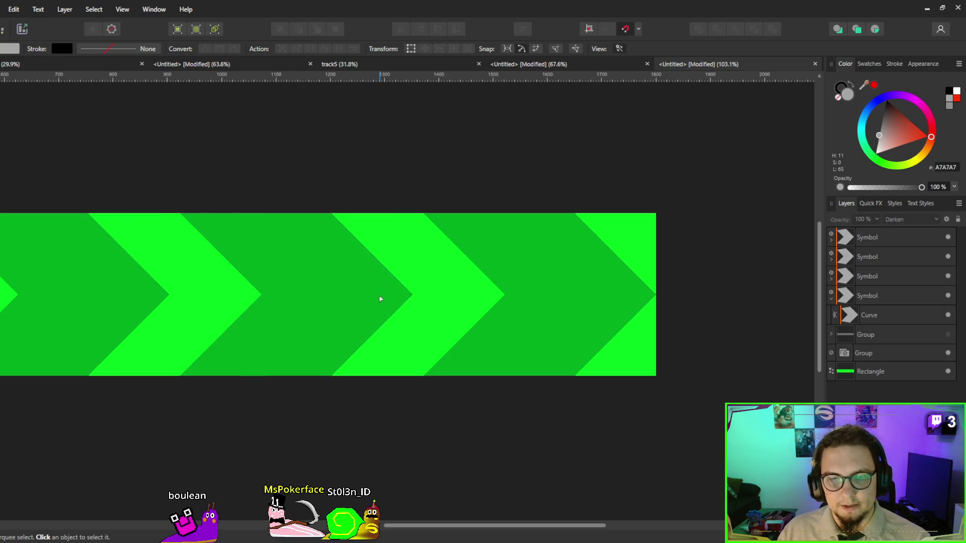
scroll(379, 300, down, 3)
drag(644, 332, 517, 319)
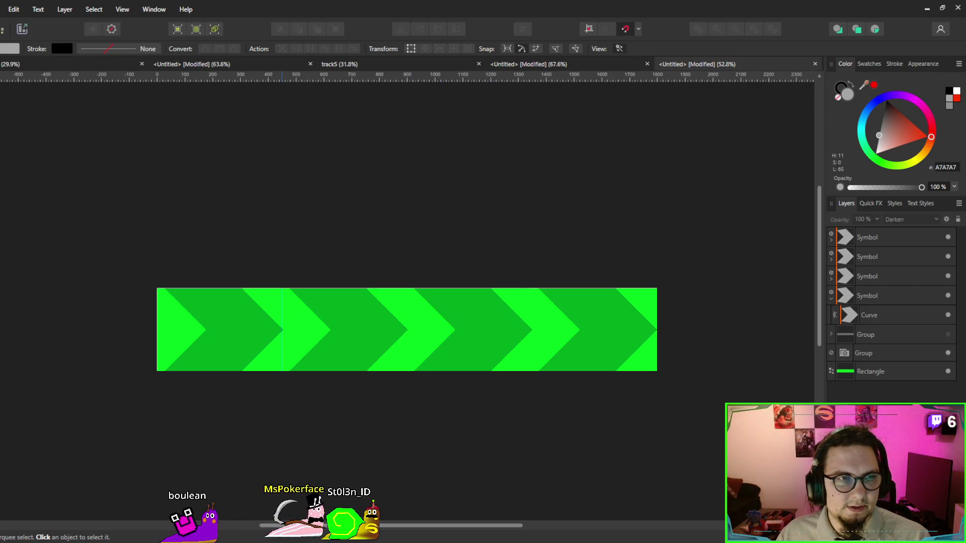
key(v)
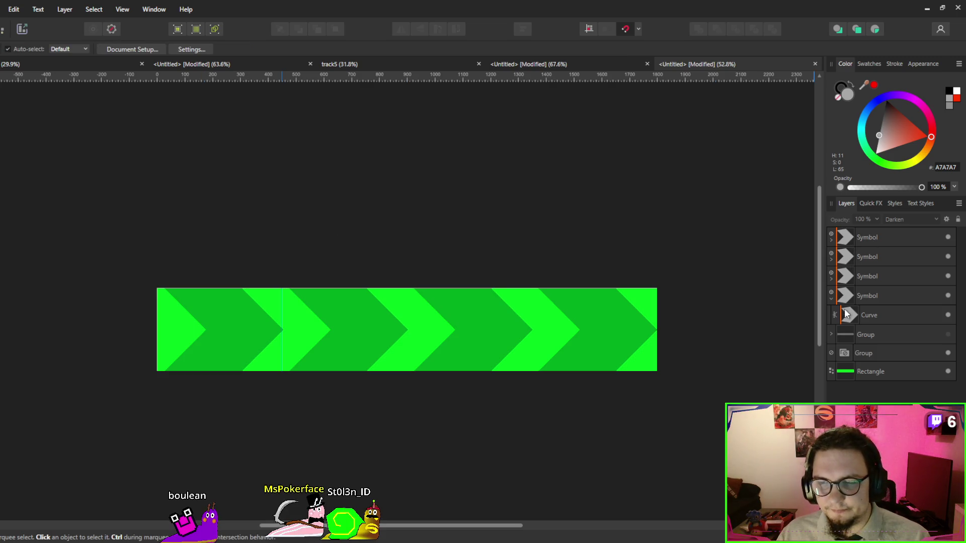
Move the green rectangle above the chevron symbols and delete a stray curve inside the last symbol.
mouse_move(848, 373)
mouse_down()
mouse_move(838, 221)
mouse_move(842, 231)
mouse_up()
click(855, 263)
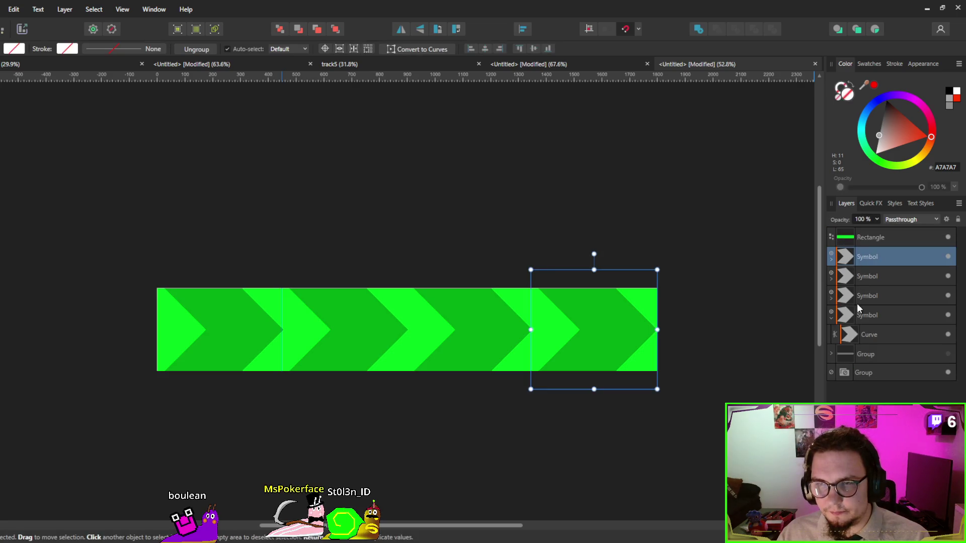
shift+click(849, 315)
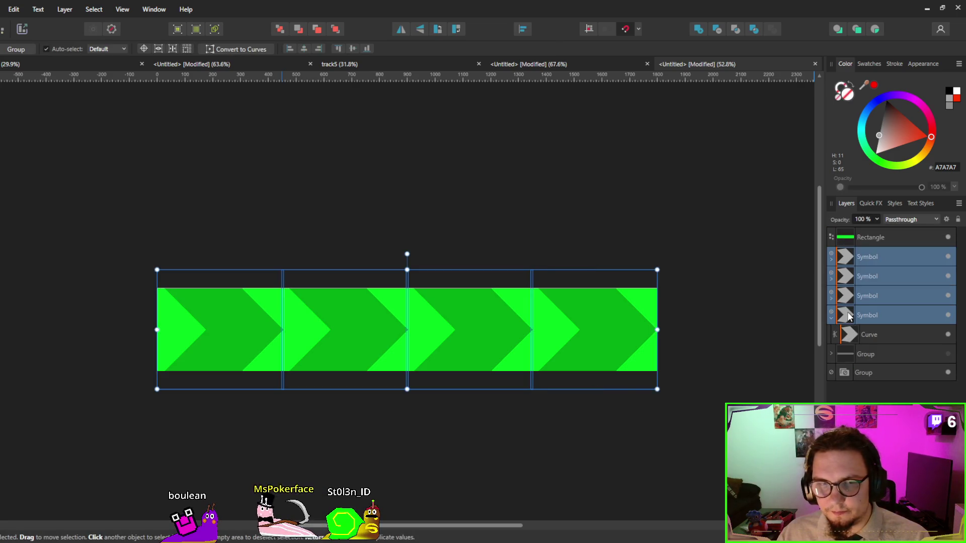
click(849, 315)
click(854, 329)
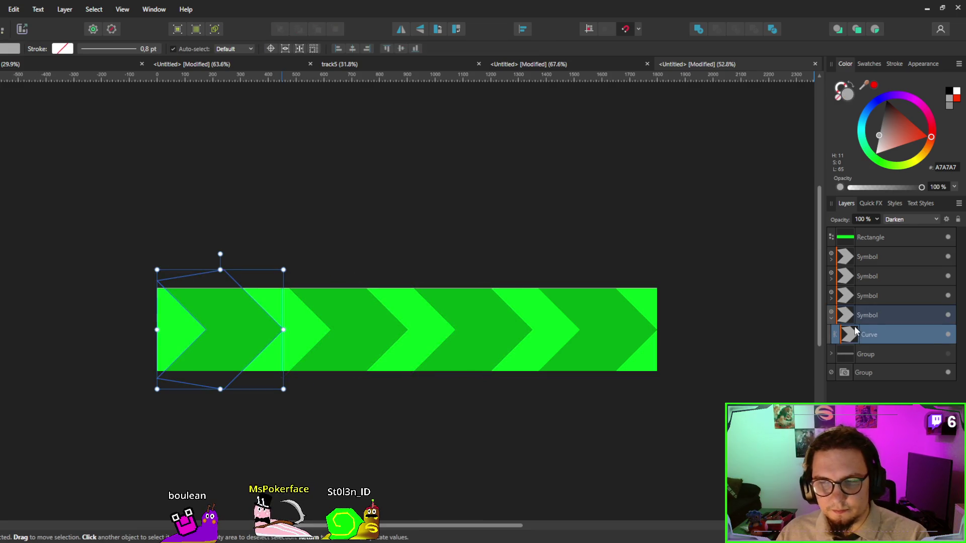
key(Delete)
Nest all four chevron symbols inside the green rectangle.
shift+click(849, 252)
mouse_move(856, 266)
mouse_down()
mouse_move(845, 256)
mouse_move(871, 237)
mouse_up()
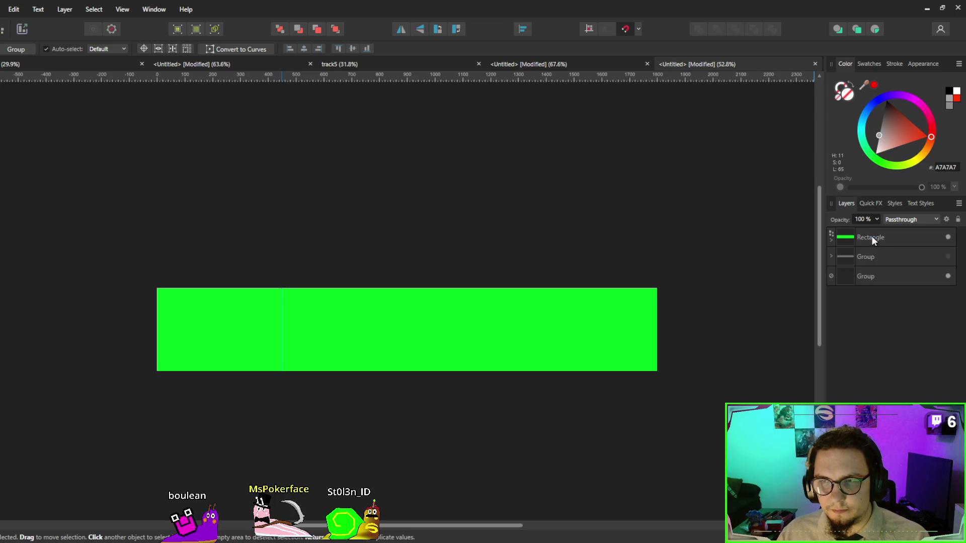
key(ctrl+z)
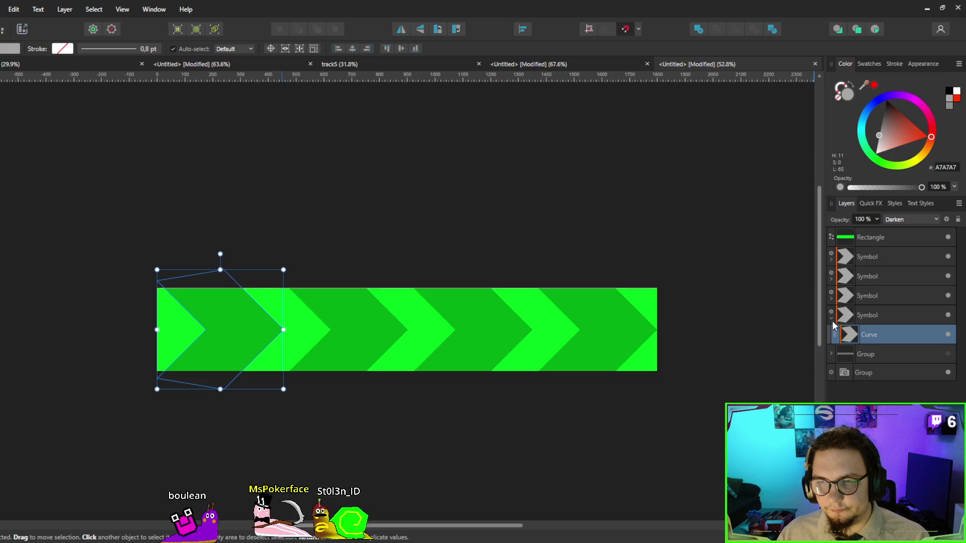
click(851, 315)
shift+click(856, 256)
mouse_move(855, 257)
mouse_down()
mouse_move(860, 245)
mouse_move(849, 241)
mouse_up()
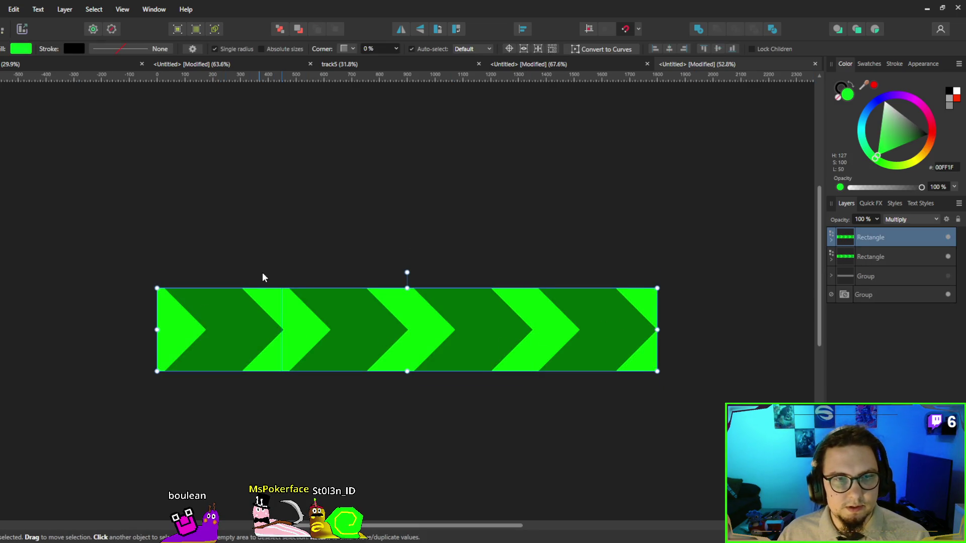
scroll(263, 276, down, 3)
Clone the chevron rectangle to its right and duplicate the pair above the strip.
drag(246, 313, 497, 308)
shift+click(871, 257)
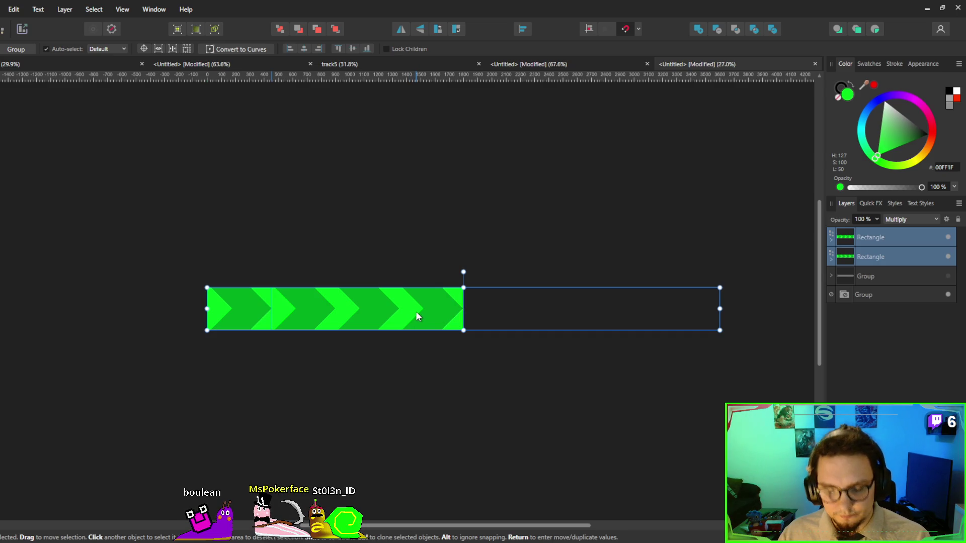
key(ctrl+j)
drag(417, 308, 414, 182)
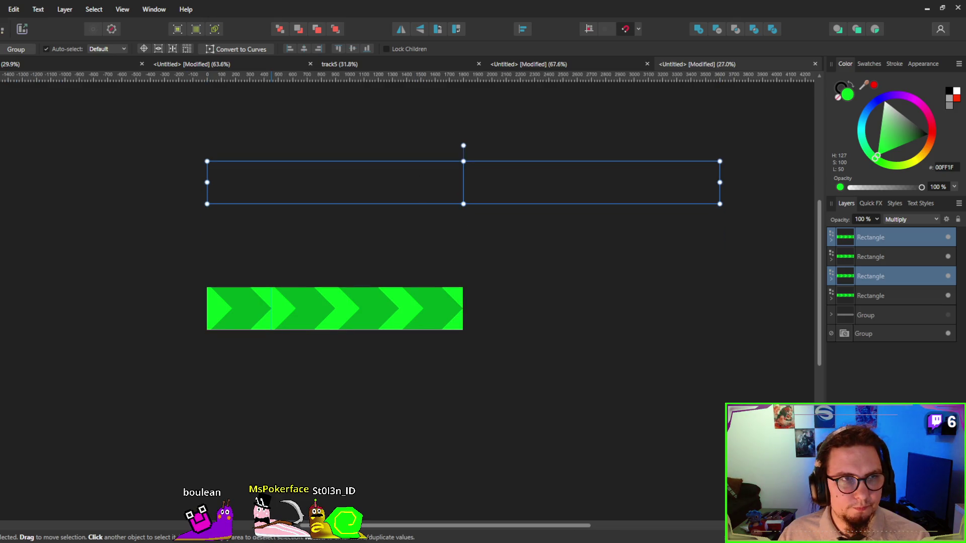
Create Artboard1 sized to the selected top strip.
key(m)
click(49, 48)
click(49, 74)
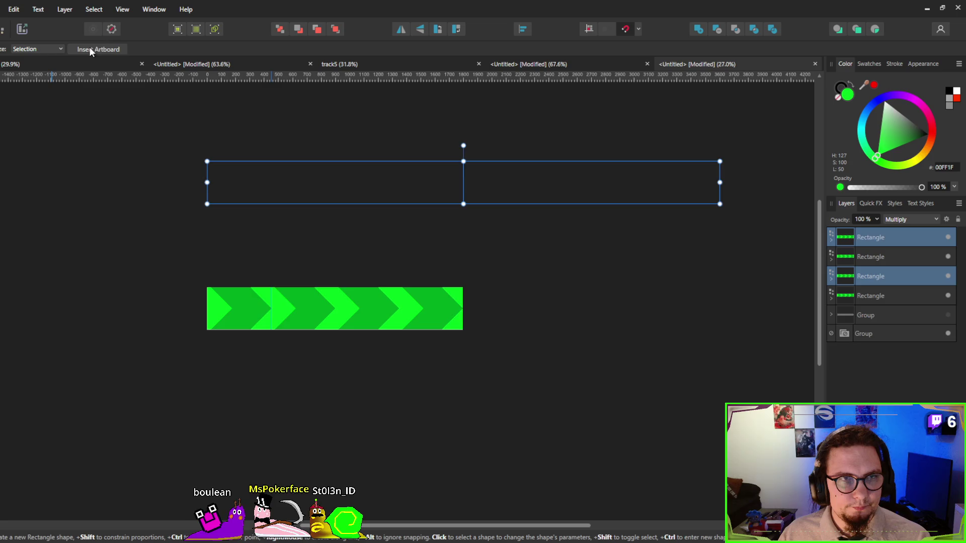
click(94, 48)
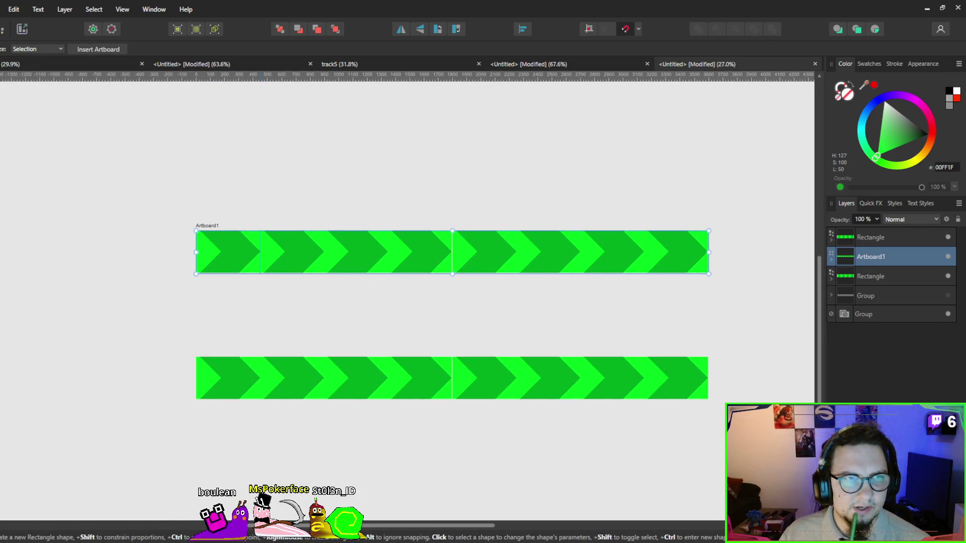
key(v)
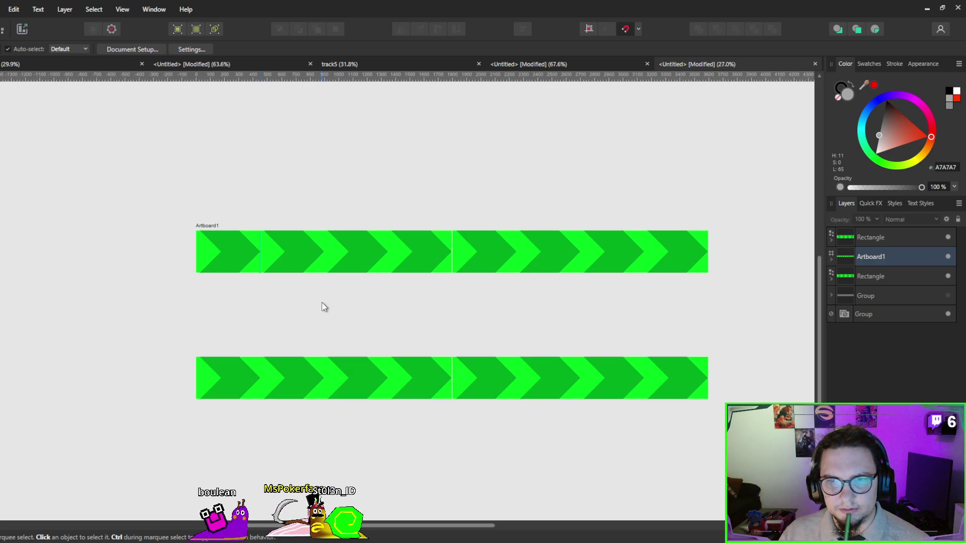
click(519, 263)
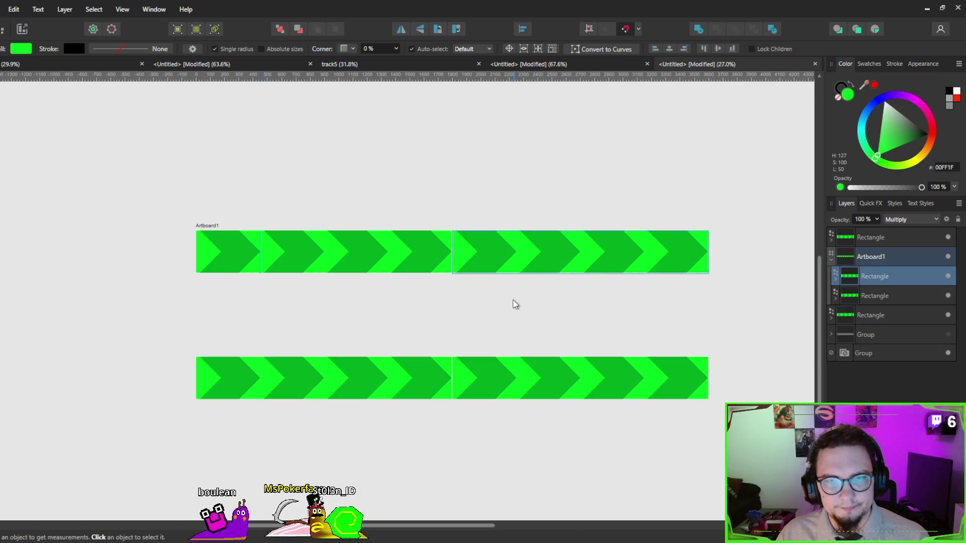
Undo the artboard, the duplication and the cloned chevron rectangle, leaving a single strip.
key(ctrl+z)
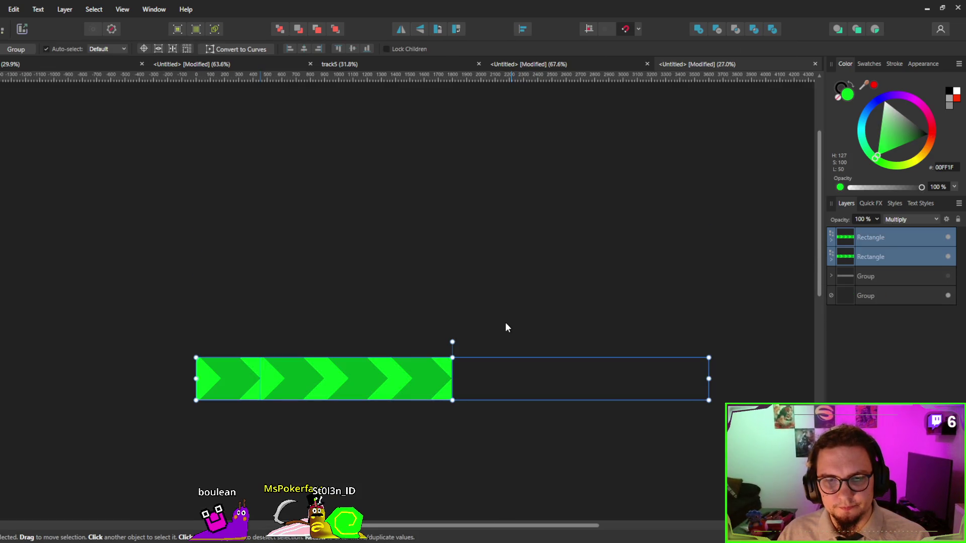
key(ctrl+z)
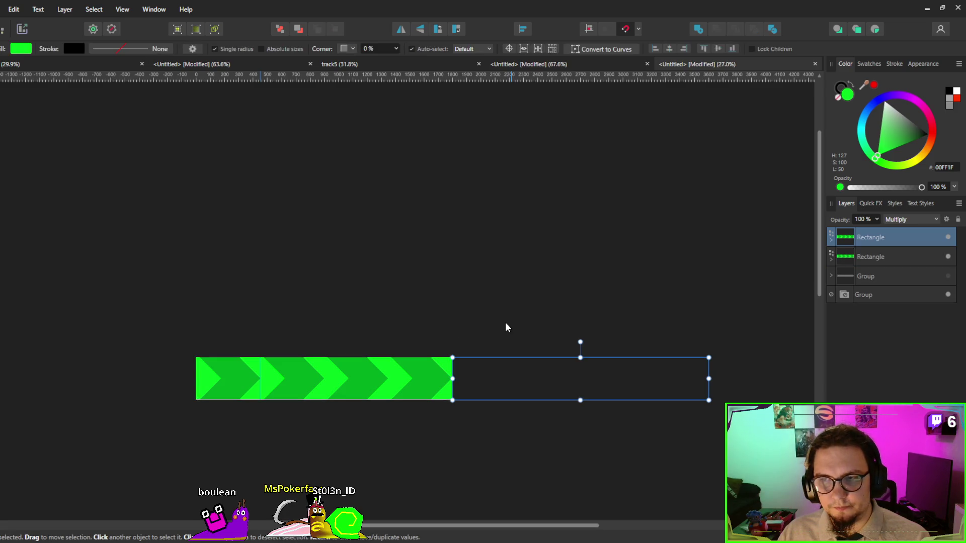
key(ctrl+z)
scroll(361, 361, up, 3)
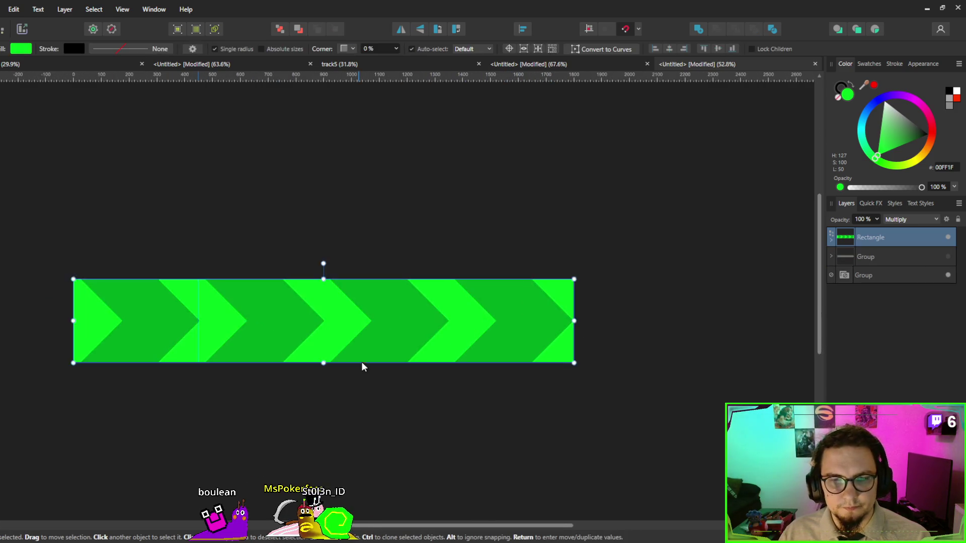
scroll(689, 307, left, 3)
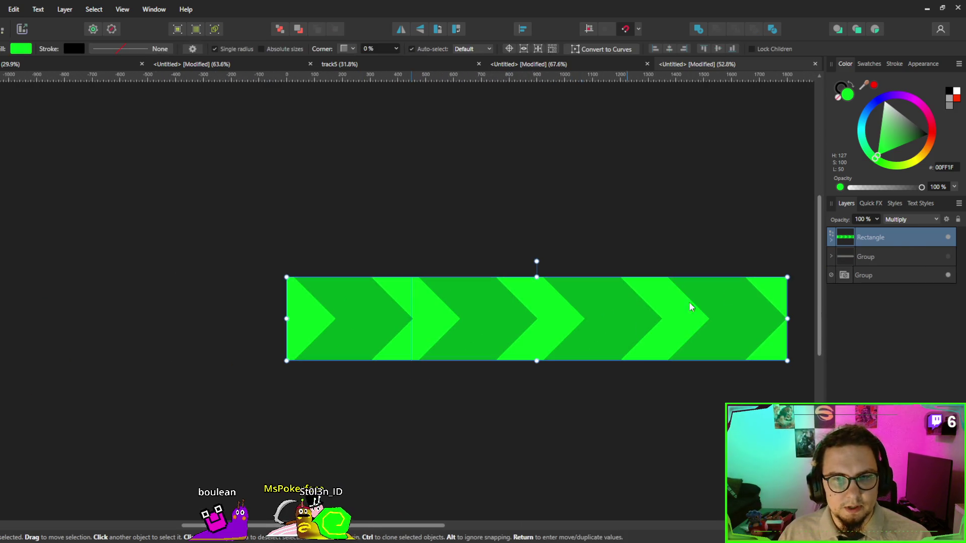
Move the four chevron symbols out of the Rectangle to sit above it in Layers.
click(830, 240)
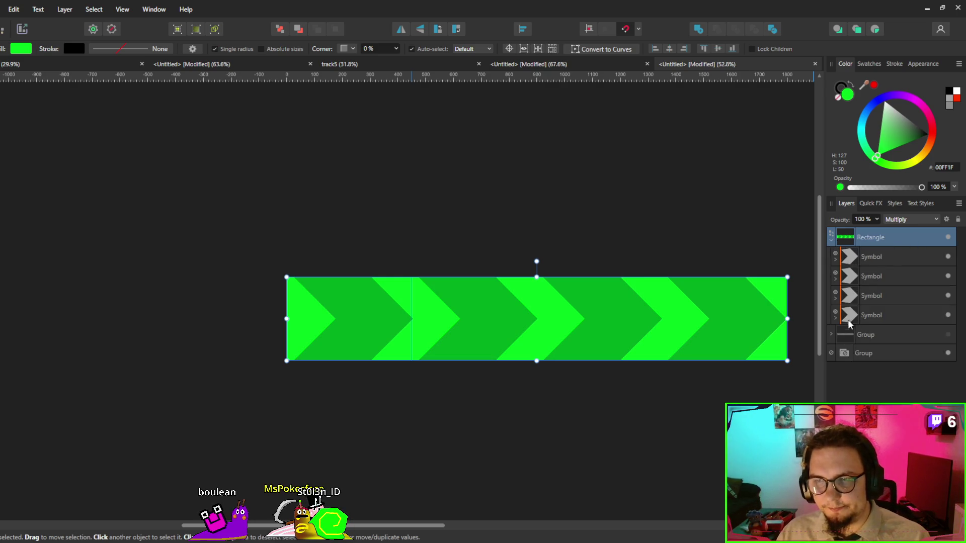
click(847, 316)
shift+click(851, 256)
drag(850, 254, 851, 226)
Hide the green Rectangle so only grey chevrons remain, then clear the selection.
click(848, 302)
click(853, 316)
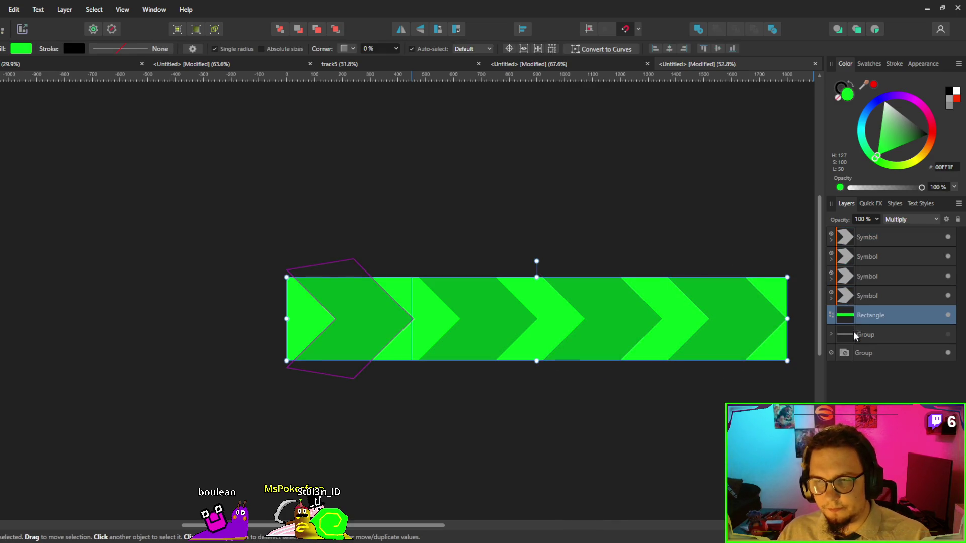
shift+click(853, 334)
click(946, 315)
click(608, 439)
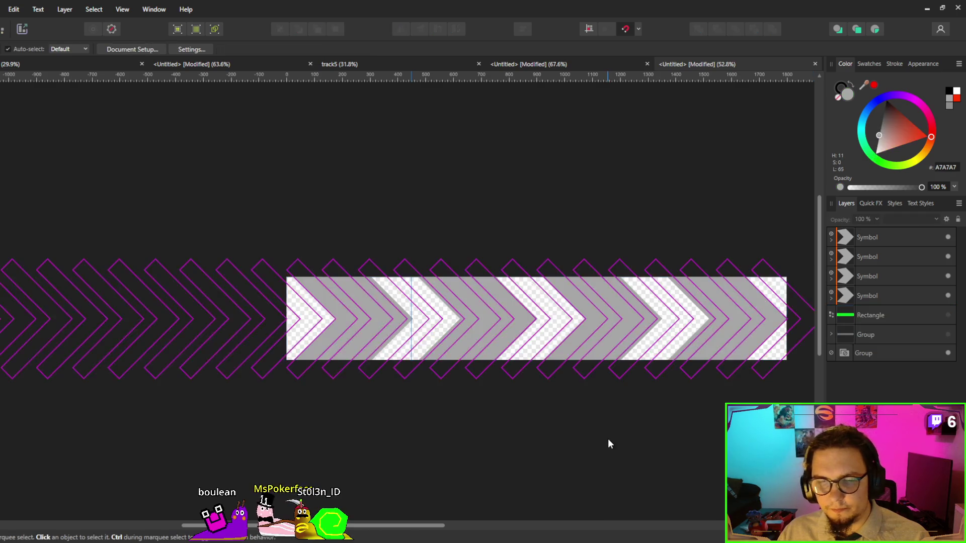
Save the strip as BattleTrack_Arrows and expand the top Symbol to reveal its Curve.
scroll(506, 384, down, 2)
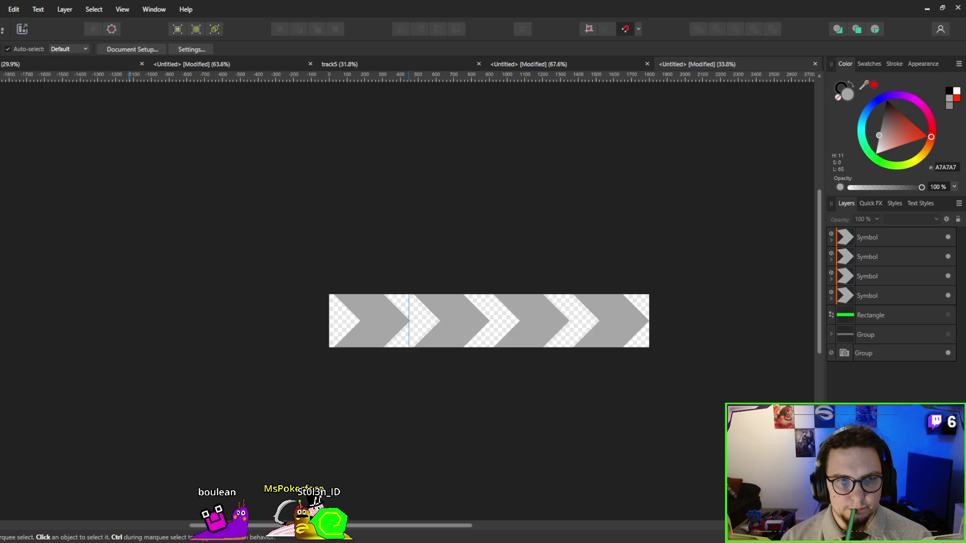
click(244, 237)
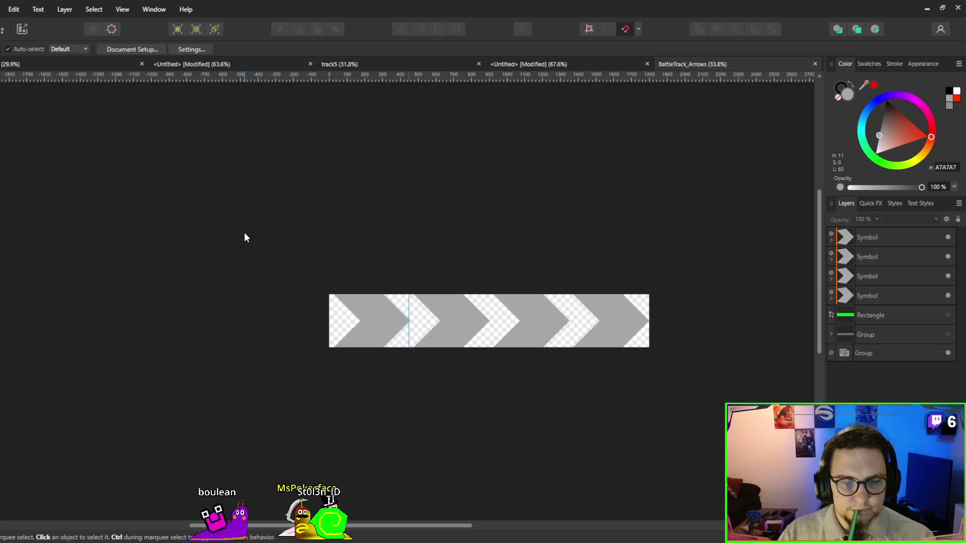
click(836, 242)
click(832, 242)
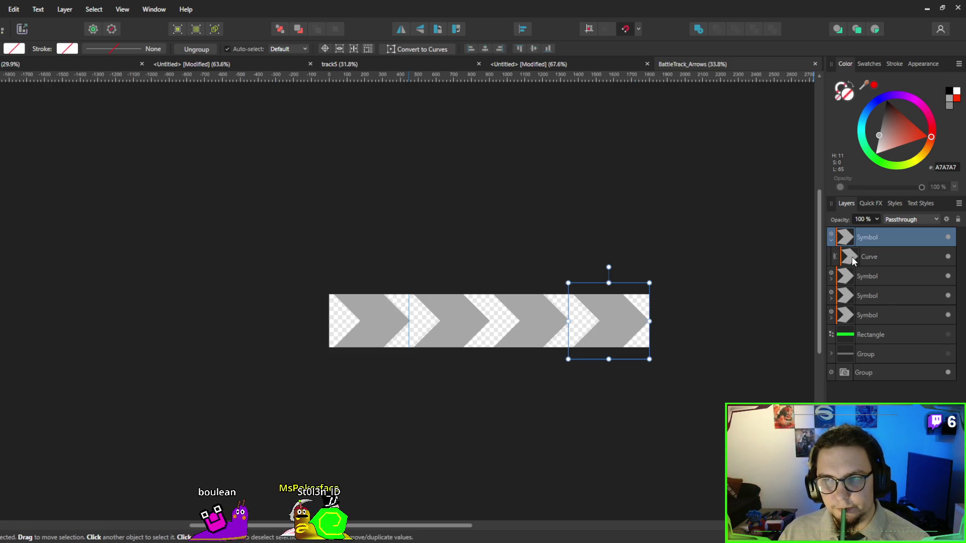
Recolour the chevron curve in the top symbol to white.
click(853, 256)
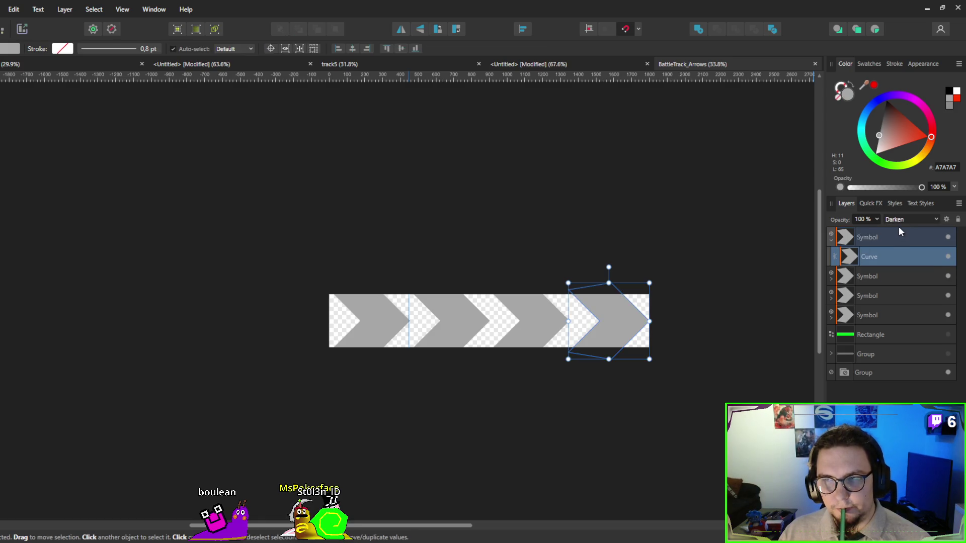
scroll(900, 229, up, 1)
drag(878, 136, 850, 207)
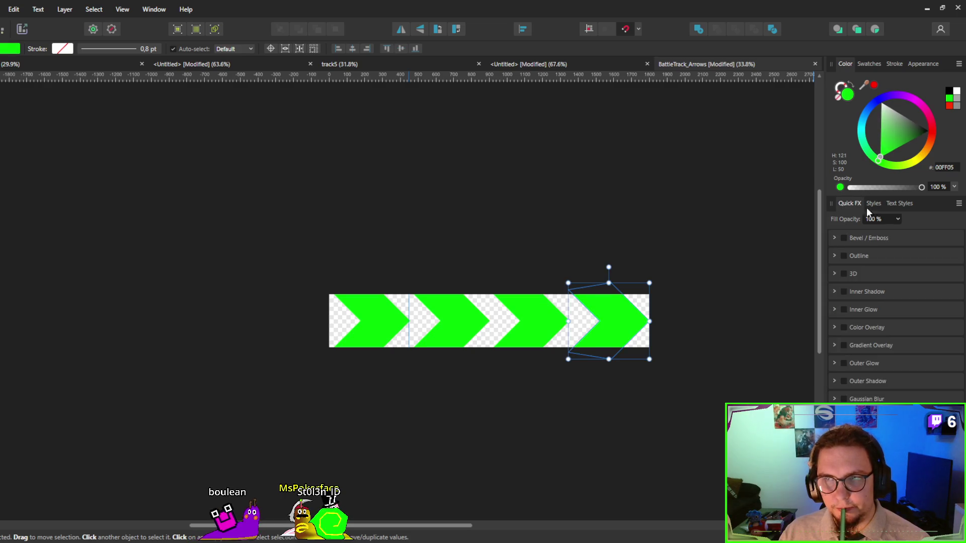
click(873, 203)
click(845, 209)
mouse_move(879, 159)
mouse_down()
mouse_move(890, 111)
mouse_move(881, 103)
mouse_up()
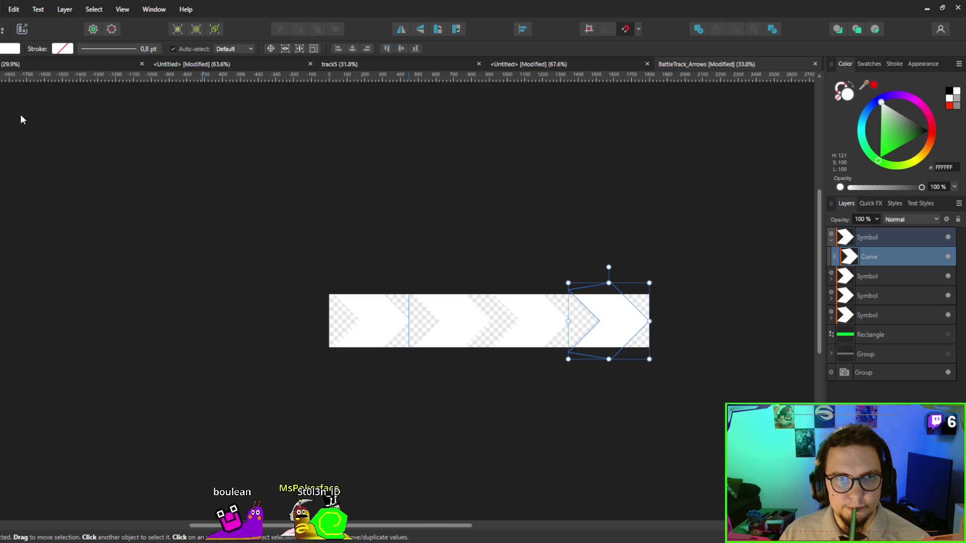
Save BattleTrack_Arrows from the Export persona and switch to the Untitled green arrow document.
click(23, 30)
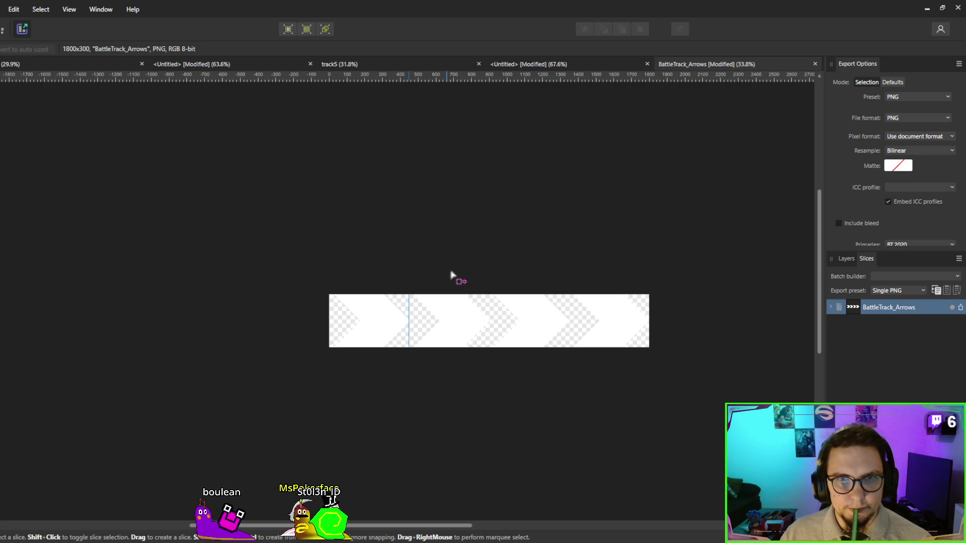
key(ctrl+s)
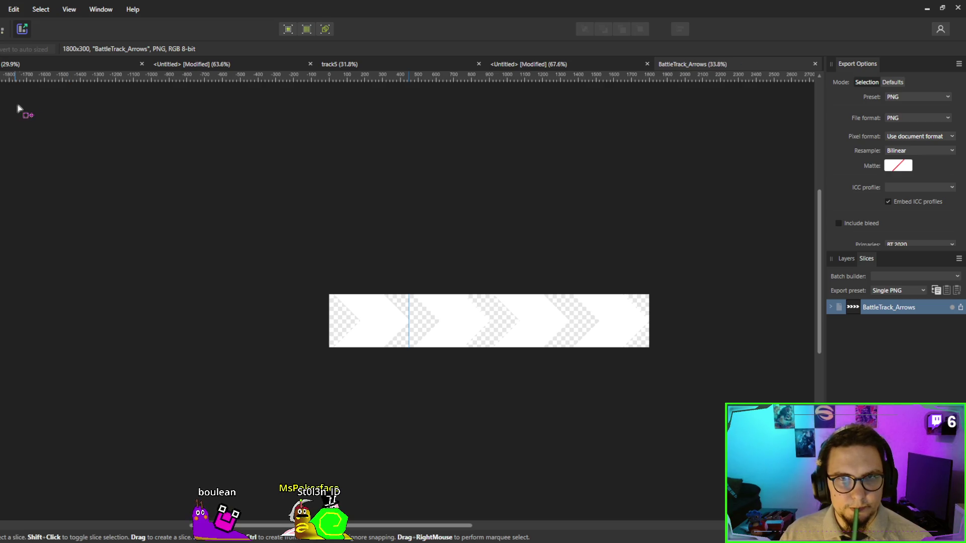
click(548, 64)
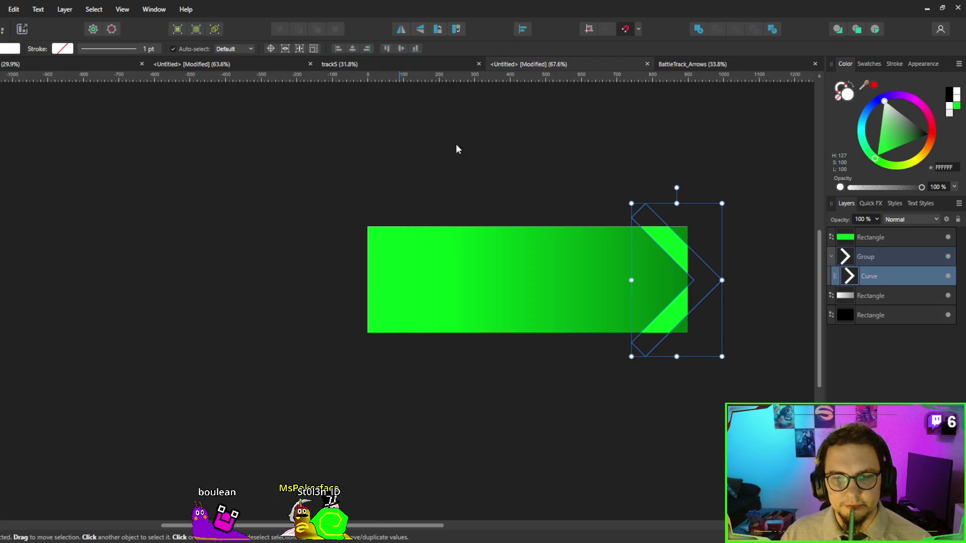
Remove the chevron and hide the green Rectangle to reveal the white-to-grey gradient.
drag(707, 280, 759, 279)
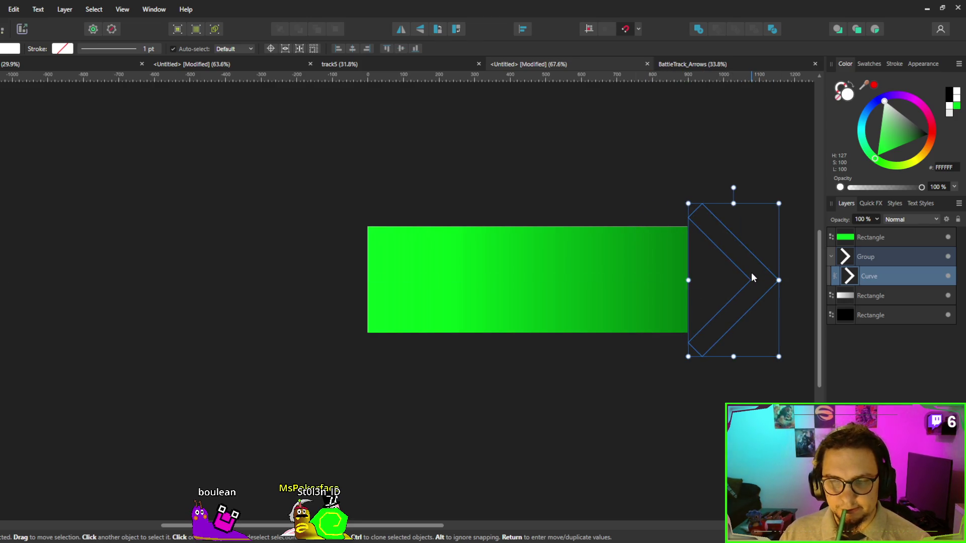
key(ctrl+z)
key(ctrl+z)
key(ctrl+z)
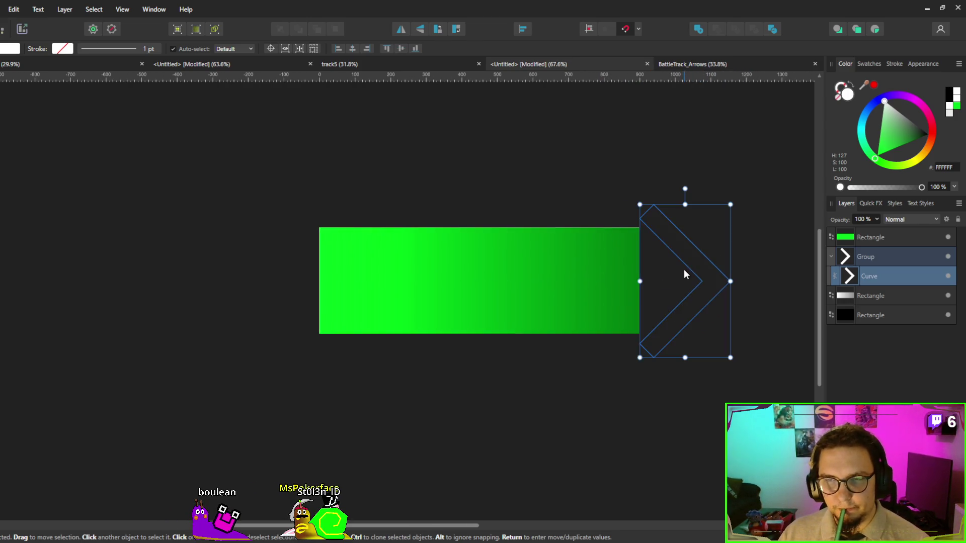
key(ctrl+z)
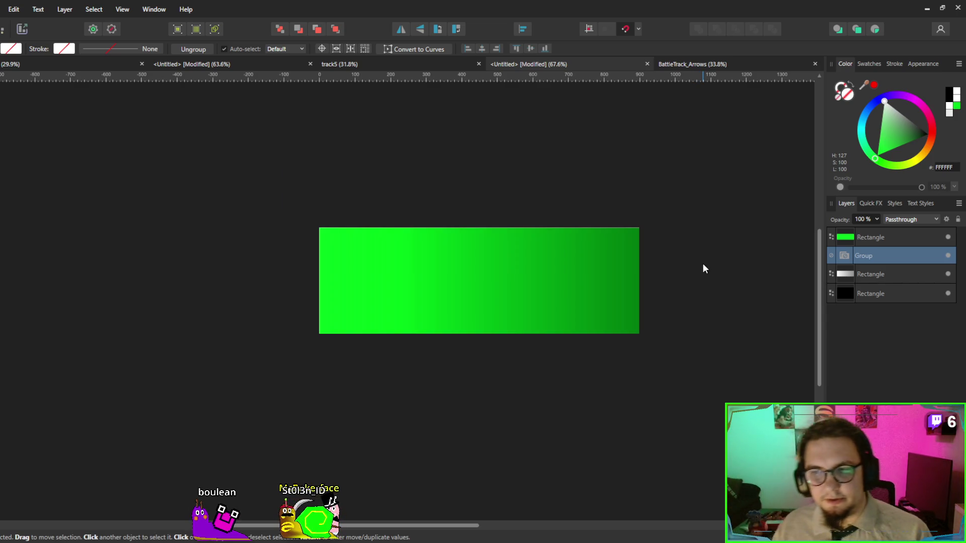
click(948, 237)
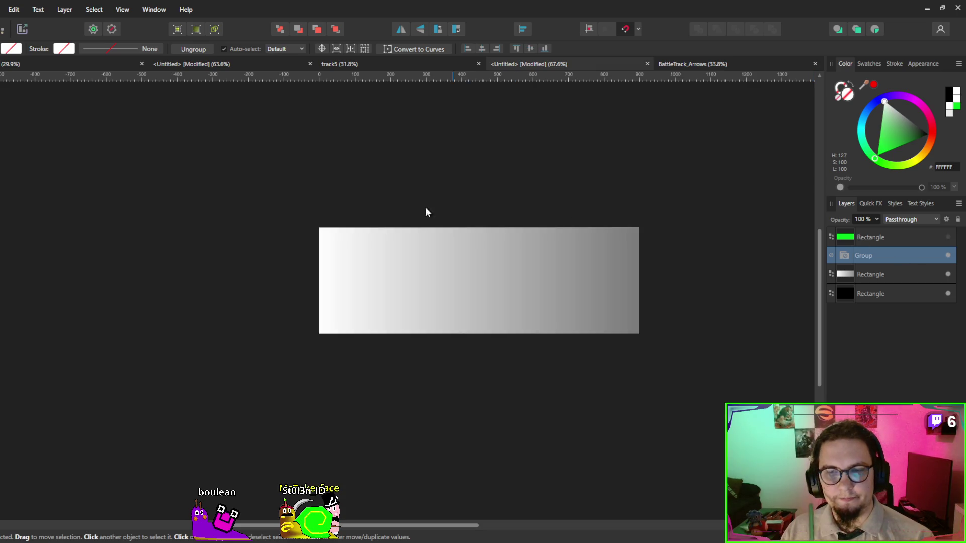
Rename the background export slice to BattleTrack, then return to Godot.
click(25, 26)
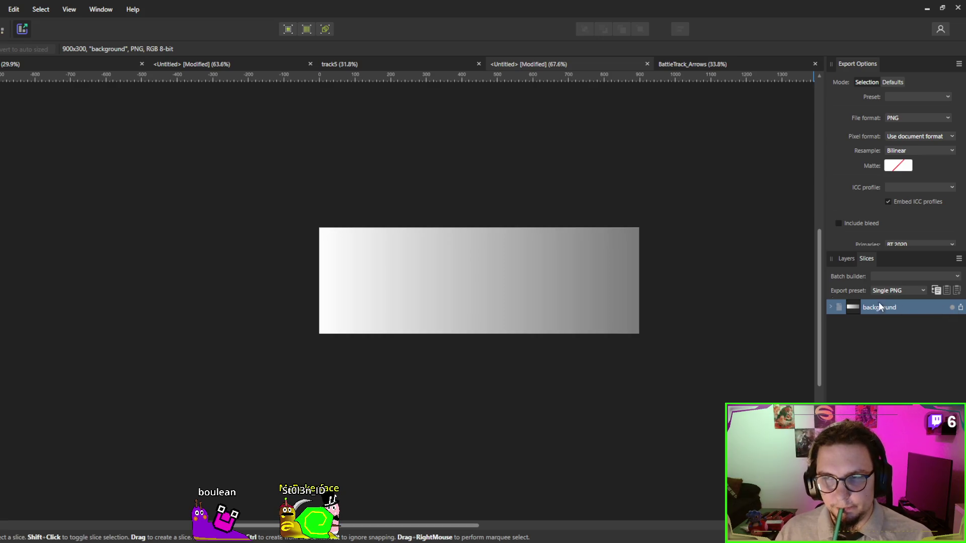
click(422, 220)
double_click(886, 306)
text(Rac)
key(BackSpace)
key(BackSpace)
key(BackSpace)
text(BattleTrack)
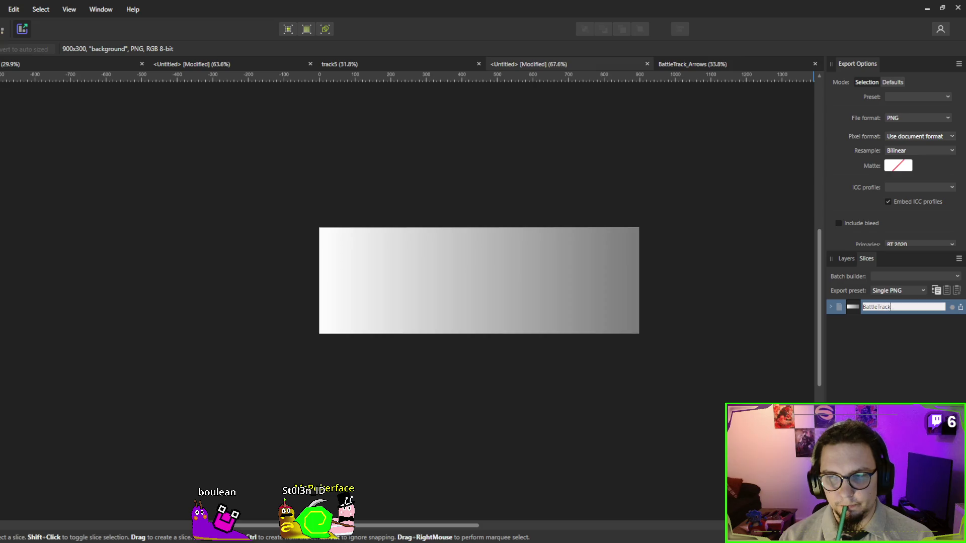
key(Return)
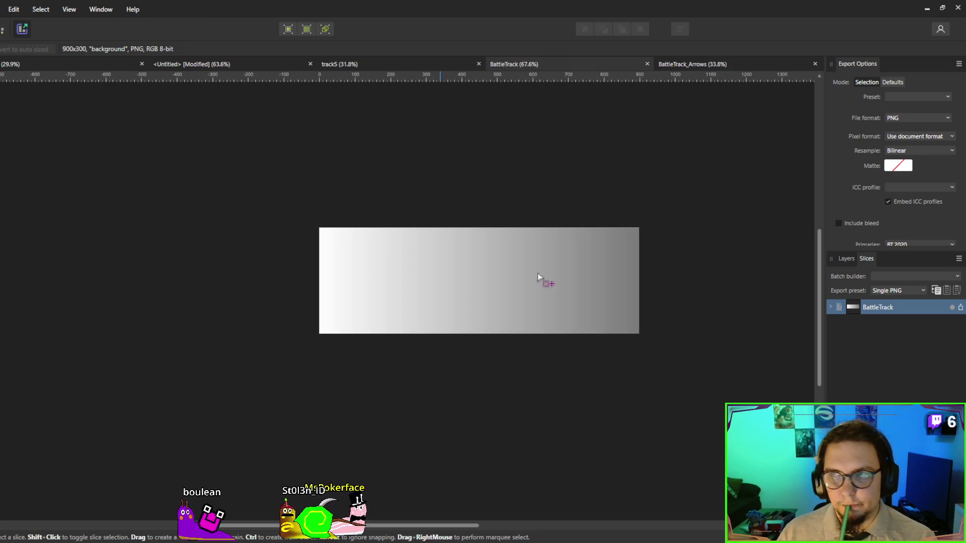
click(928, 7)
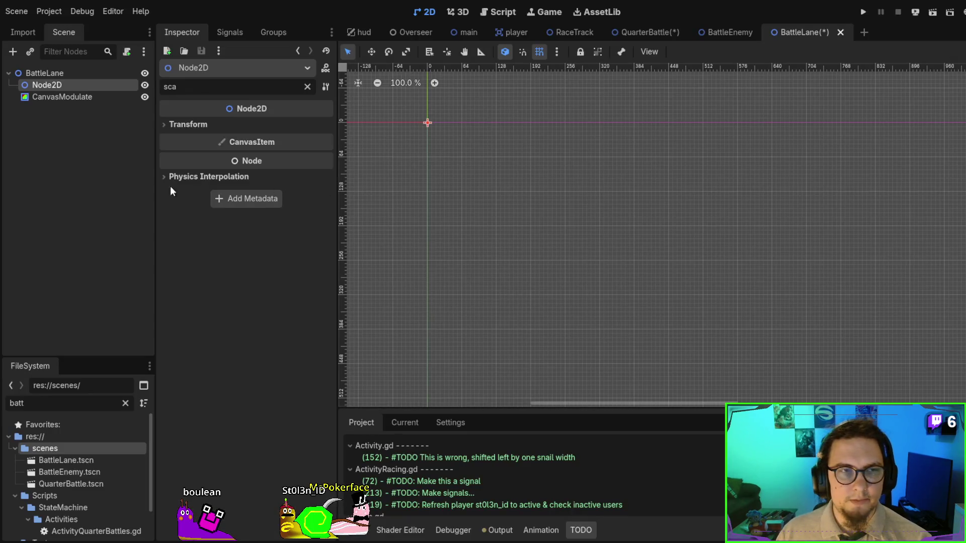
Filter FileSystem for 'batt', add BattleTrack.png to the viewport, and nudge it into place.
click(69, 404)
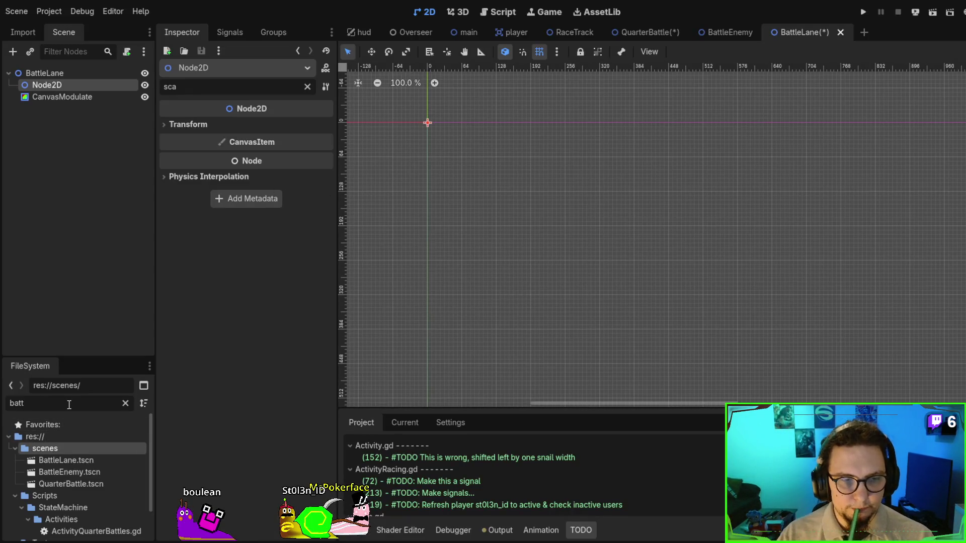
text(e)
key(BackSpace)
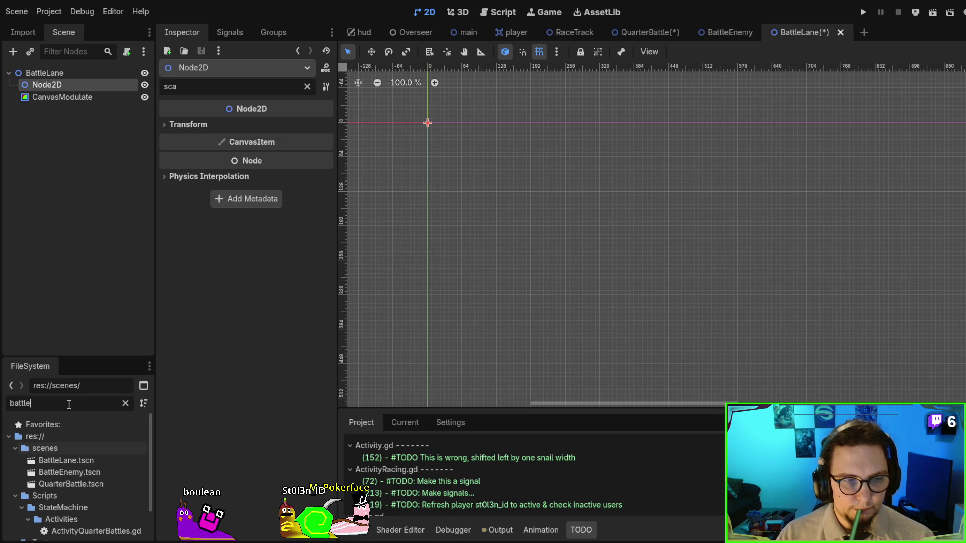
scroll(58, 464, down, 3)
mouse_move(71, 518)
mouse_down()
mouse_move(283, 441)
mouse_move(714, 203)
mouse_move(681, 262)
mouse_move(660, 260)
mouse_move(674, 258)
mouse_move(666, 181)
mouse_move(675, 174)
mouse_up()
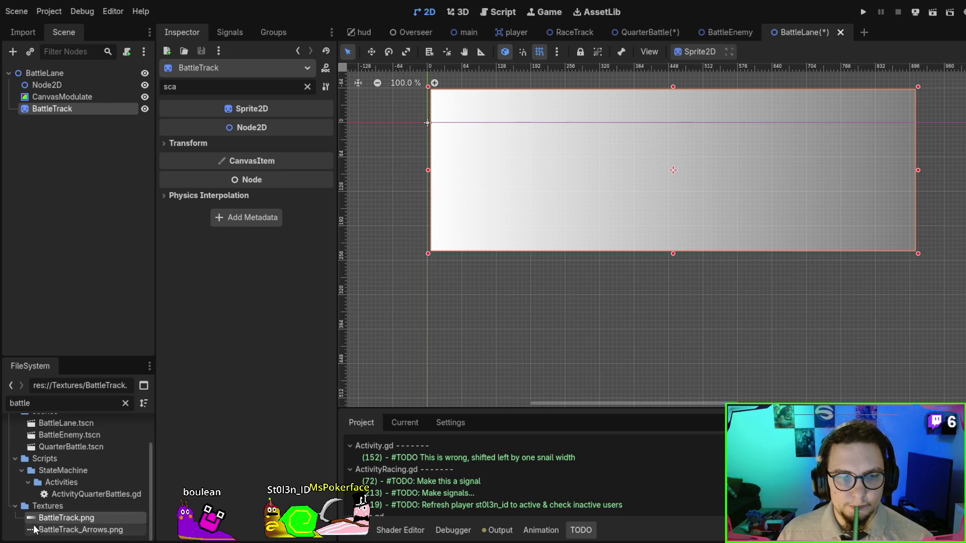
mouse_move(483, 171)
mouse_down()
mouse_move(472, 170)
mouse_move(483, 168)
mouse_move(480, 206)
mouse_up()
Add BattleTrack_Arrows.png to the scene and nest BattleTrackArrows under BattleTrack.
mouse_move(76, 530)
mouse_down()
mouse_move(505, 345)
mouse_move(610, 190)
mouse_move(610, 211)
mouse_move(604, 205)
mouse_up()
scroll(568, 236, down, 3)
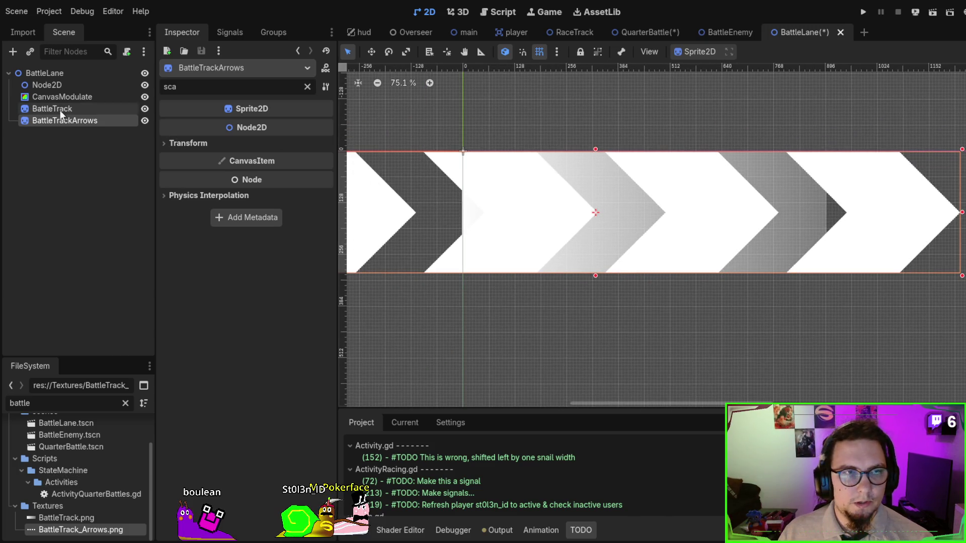
drag(57, 123, 70, 110)
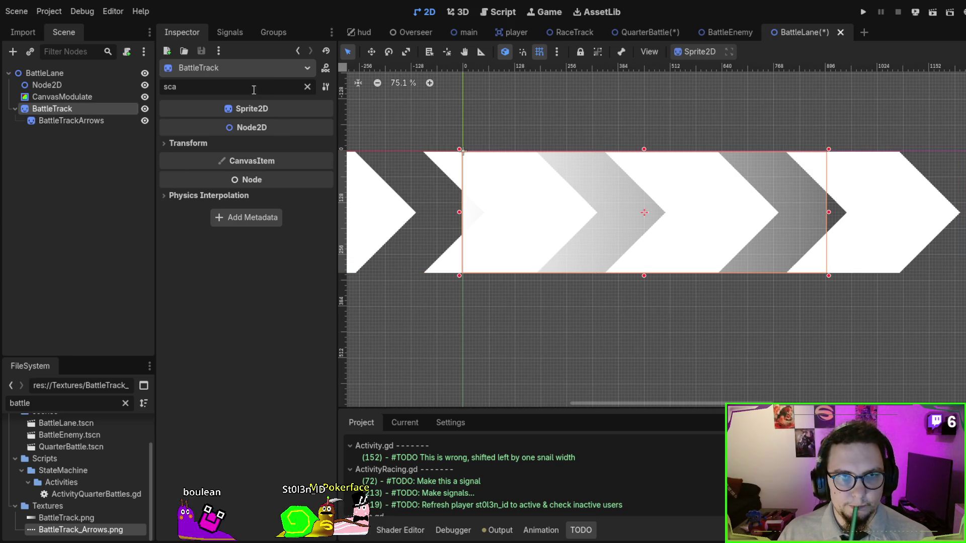
Filter the Inspector for 'clip' and turn on BattleTrack's Visibility > Clip Children.
key(ctrl+f)
text(clil)
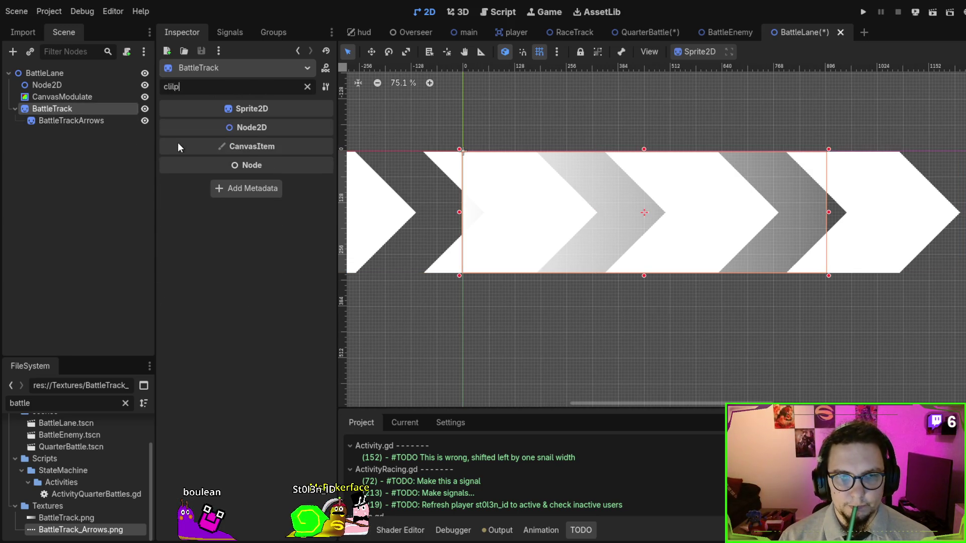
key(BackSpace)
key(BackSpace)
key(BackSpace)
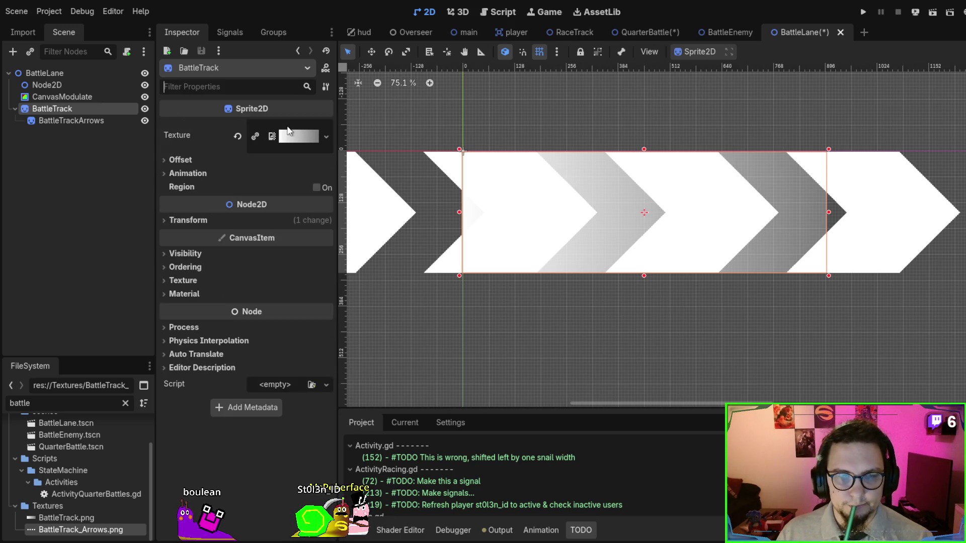
text(clip)
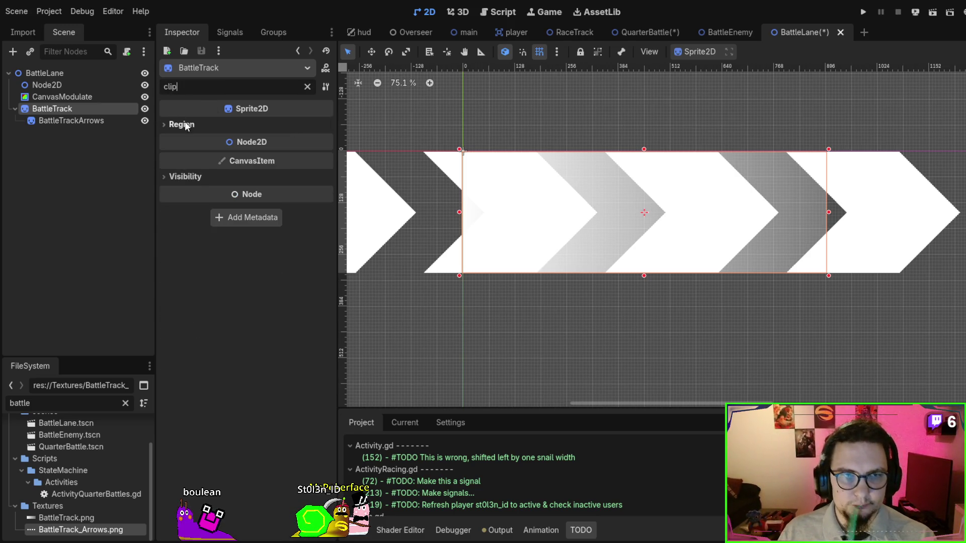
click(195, 178)
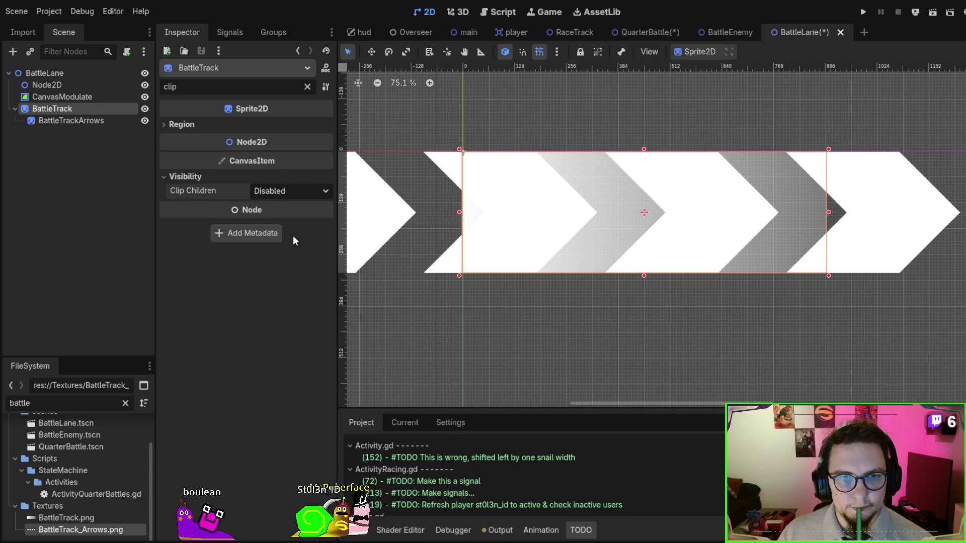
Reposition the BattleTrackArrows sprite so it lines up with the start of the track.
click(95, 123)
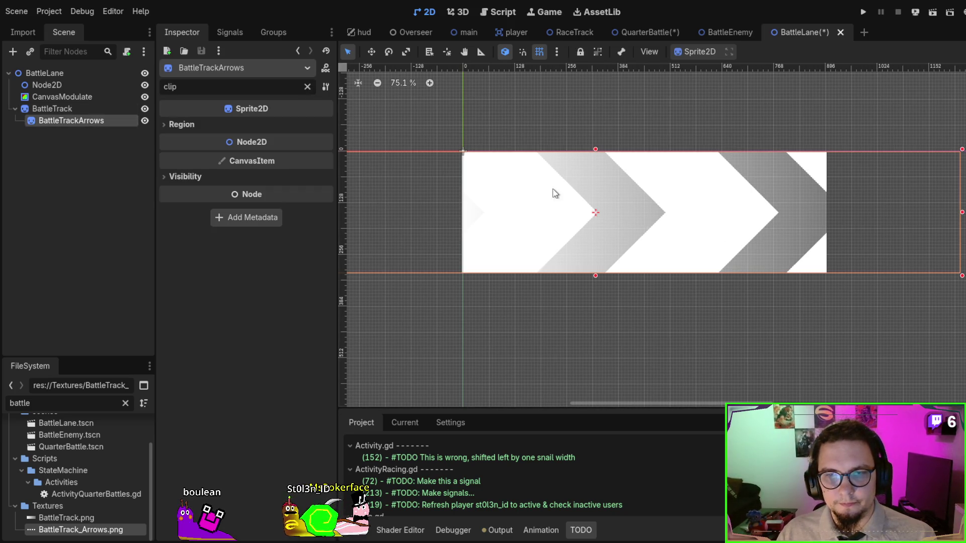
mouse_move(497, 188)
mouse_down()
mouse_move(776, 205)
mouse_move(349, 192)
mouse_move(638, 192)
mouse_move(347, 183)
mouse_move(798, 183)
mouse_move(705, 177)
mouse_move(478, 210)
mouse_move(405, 171)
mouse_move(356, 174)
mouse_up()
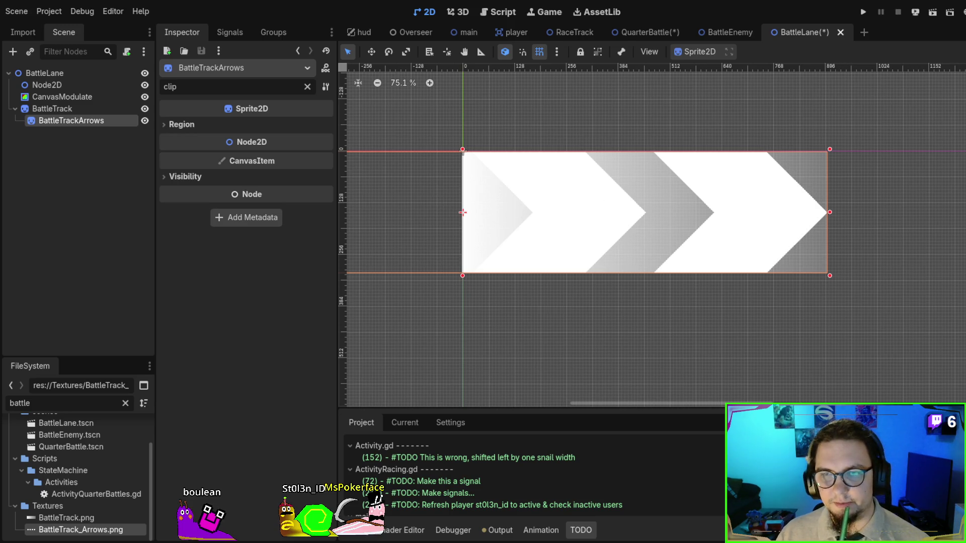
scroll(733, 243, down, 2)
scroll(580, 218, down, 1)
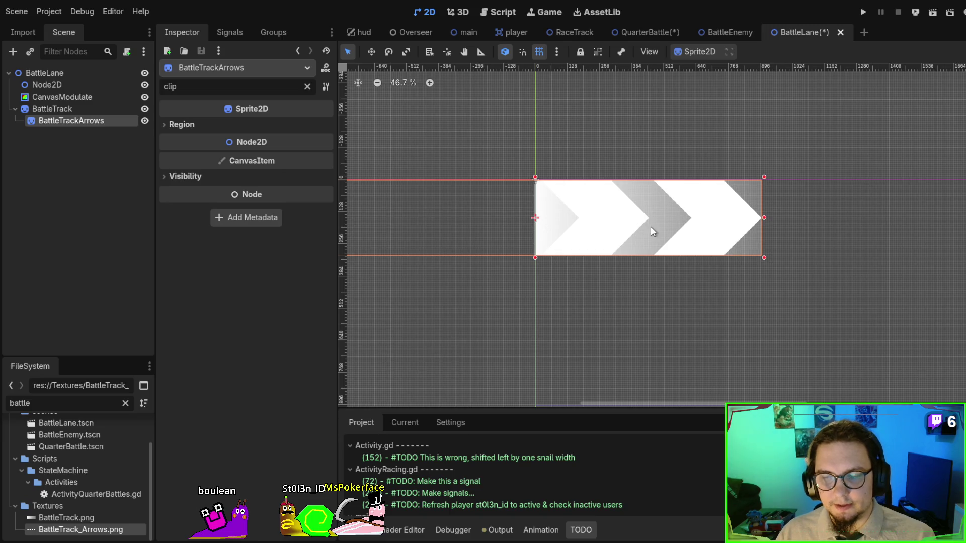
mouse_move(632, 231)
mouse_down()
mouse_move(688, 227)
mouse_move(613, 220)
mouse_move(634, 232)
mouse_up()
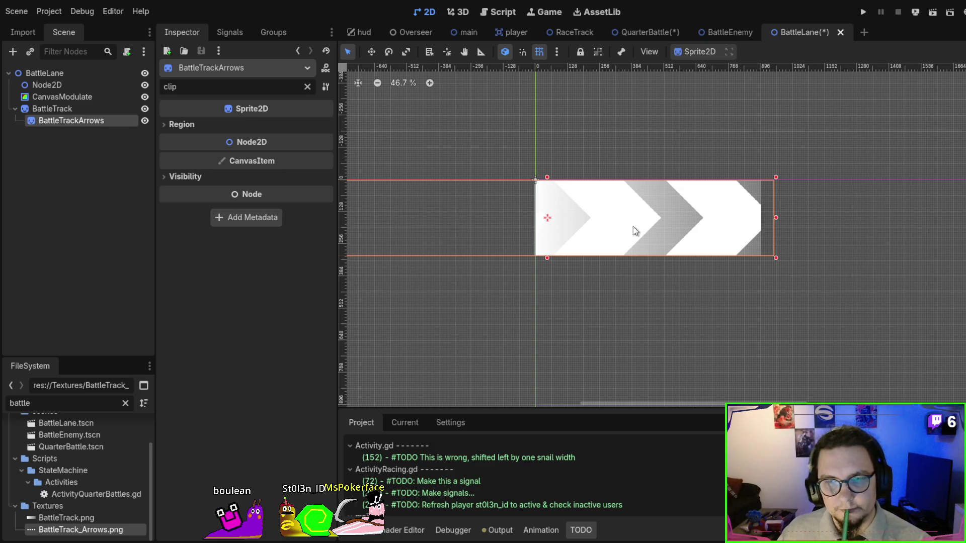
click(694, 321)
scroll(660, 267, up, 1)
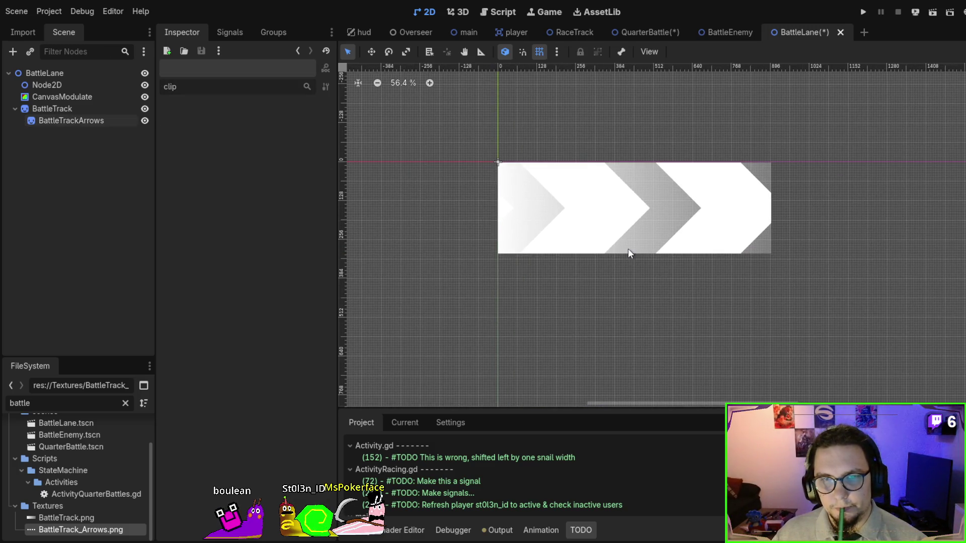
click(602, 239)
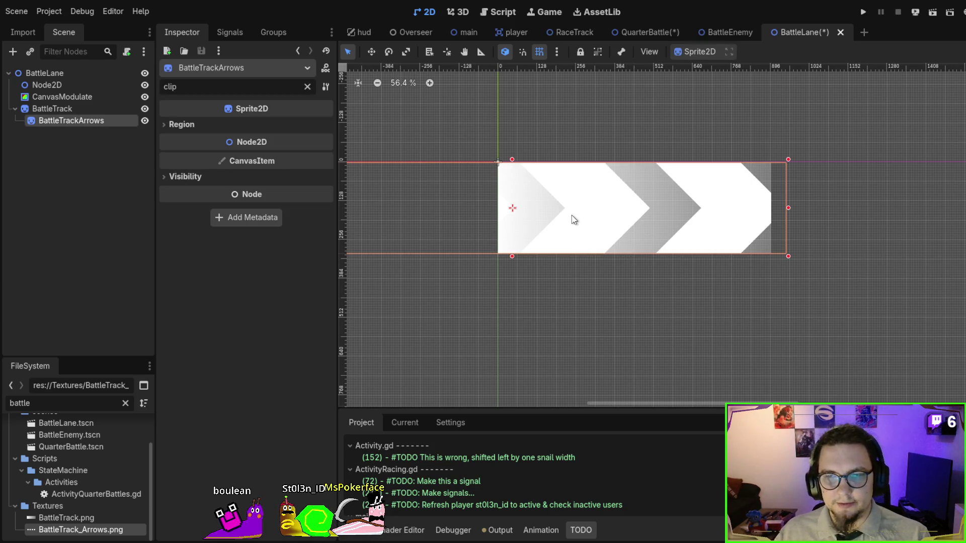
mouse_move(589, 211)
mouse_down()
mouse_move(565, 210)
mouse_move(575, 210)
mouse_up()
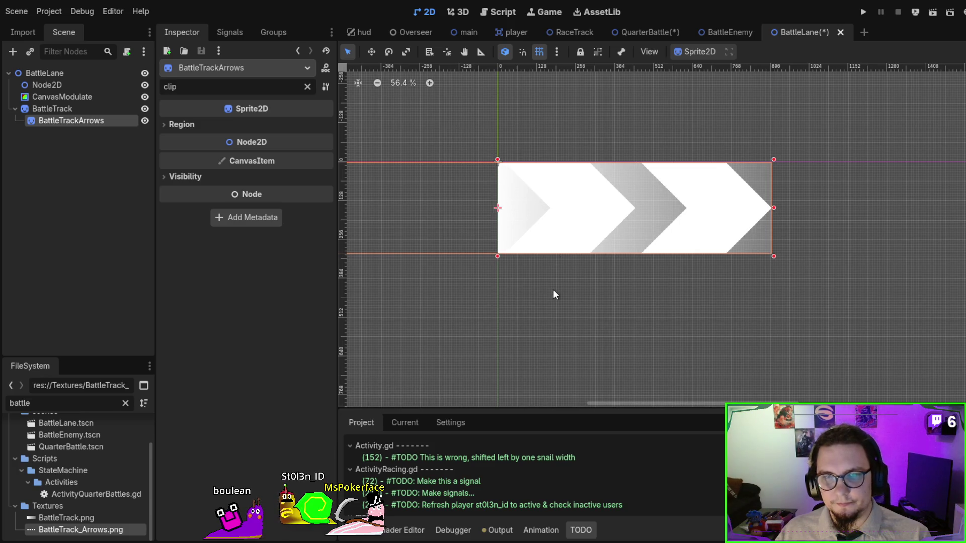
click(554, 289)
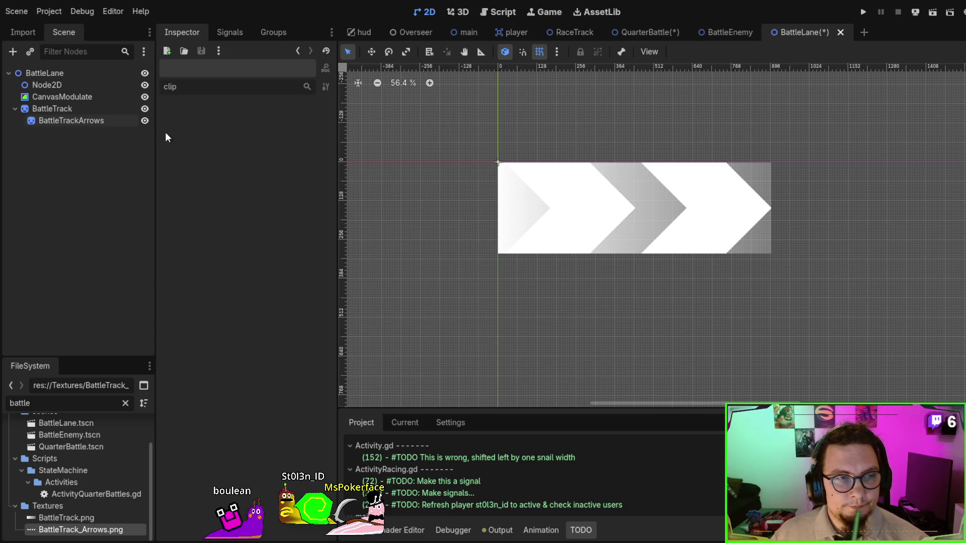
click(86, 119)
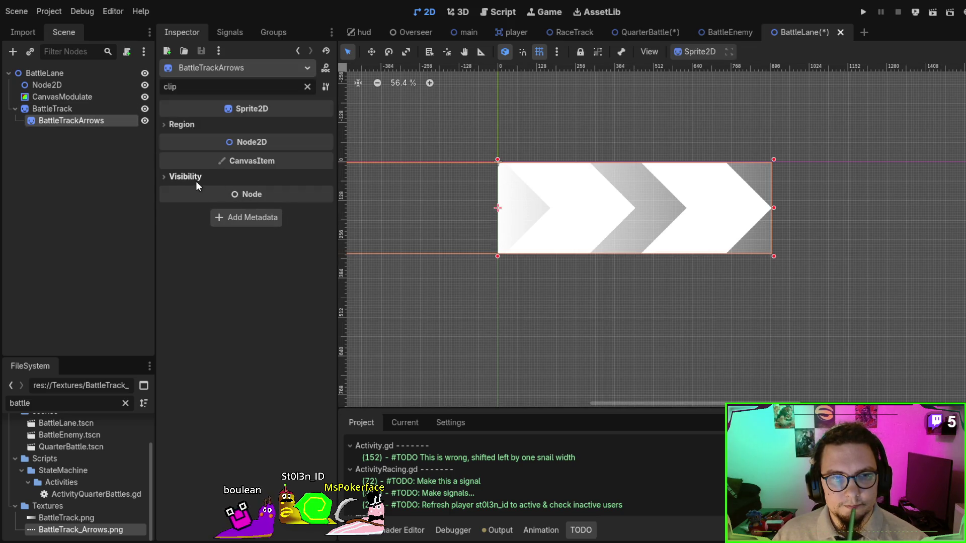
click(197, 181)
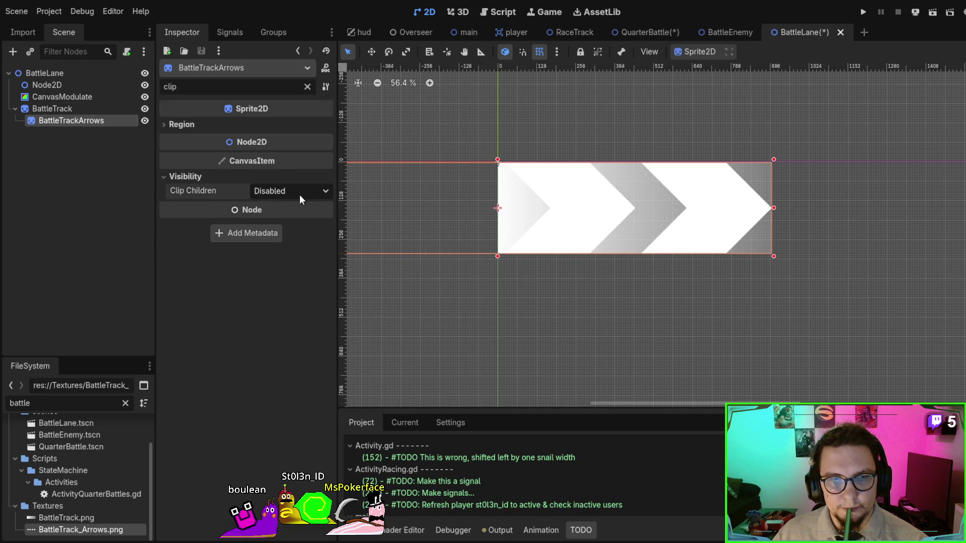
click(210, 127)
click(211, 127)
click(307, 87)
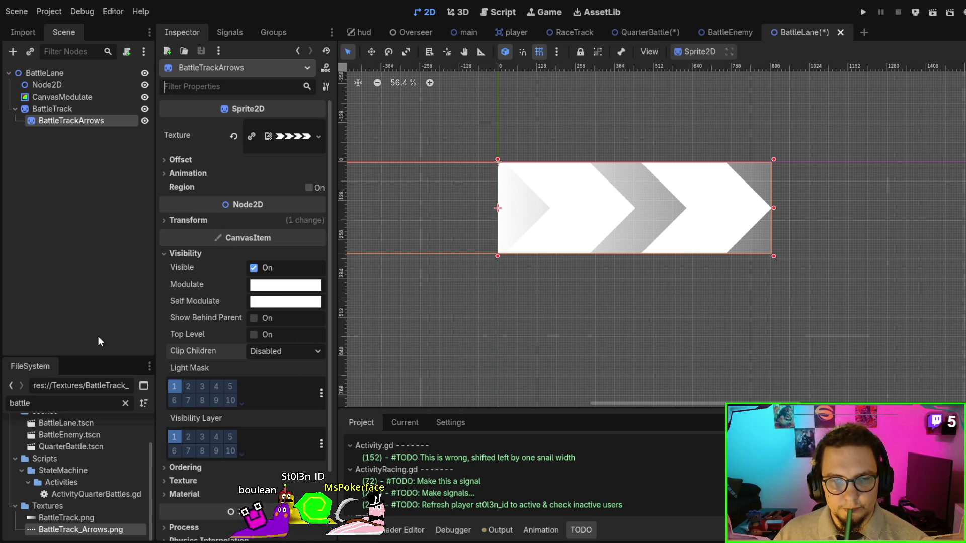
click(256, 315)
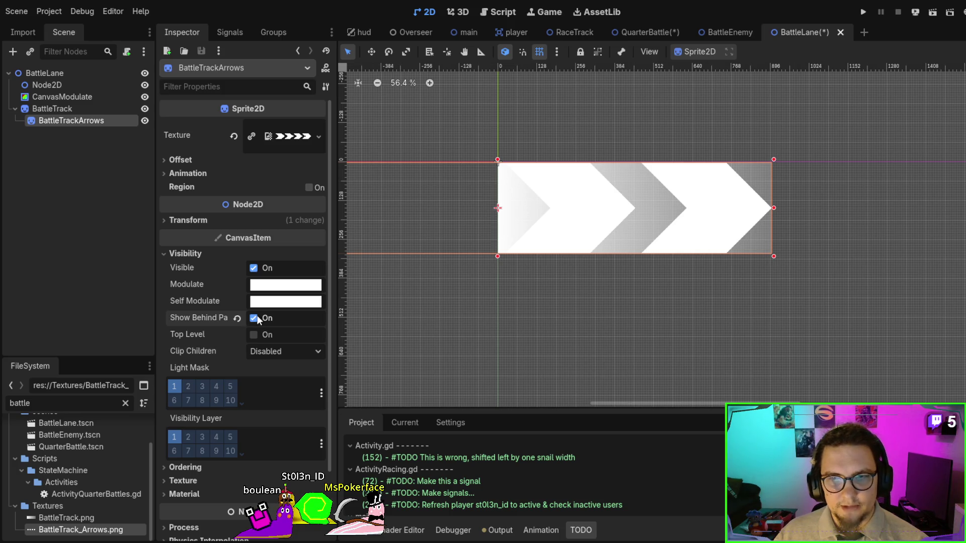
click(260, 318)
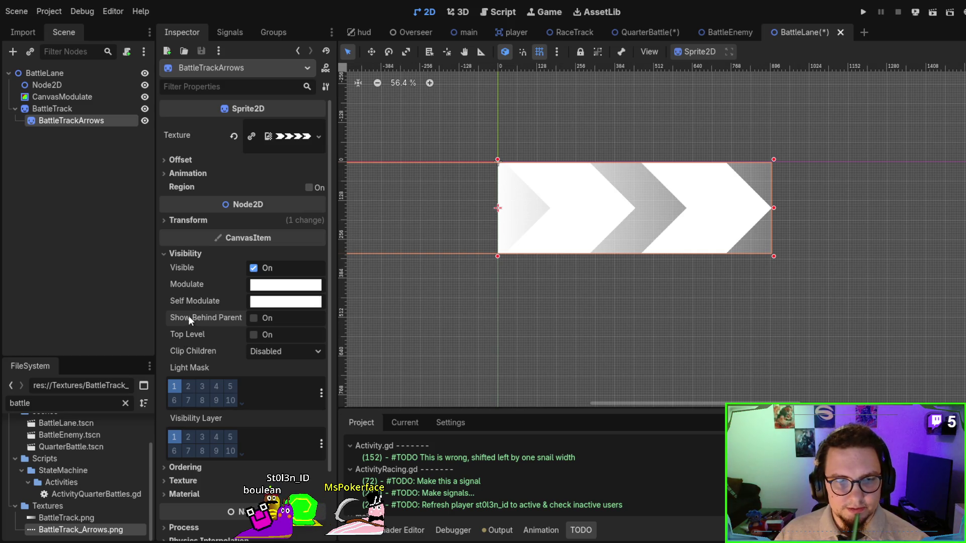
scroll(190, 320, down, 1)
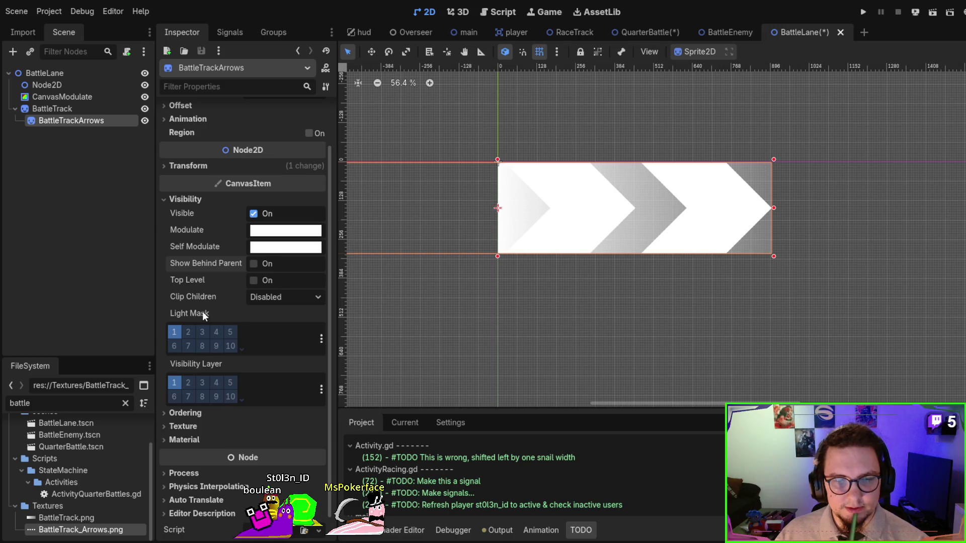
scroll(202, 312, down, 1)
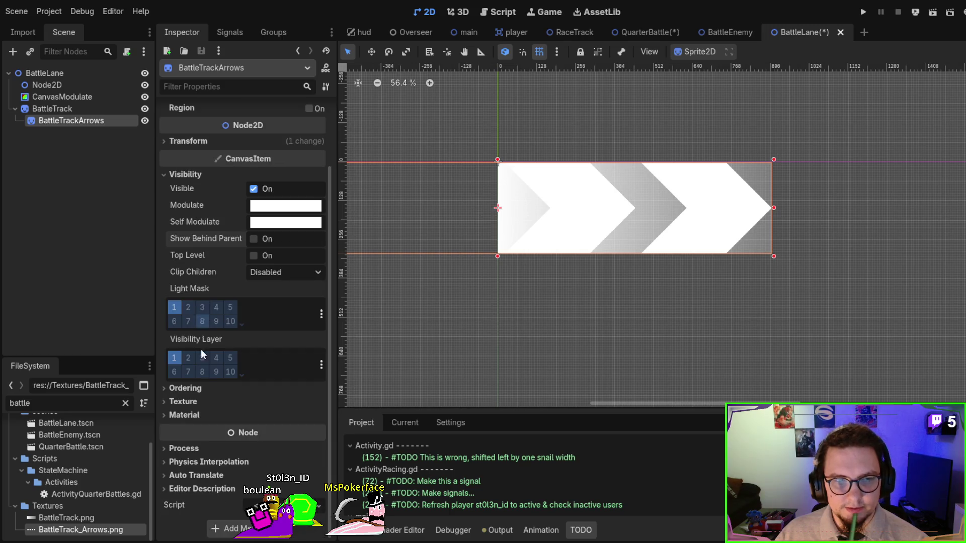
click(195, 403)
click(194, 403)
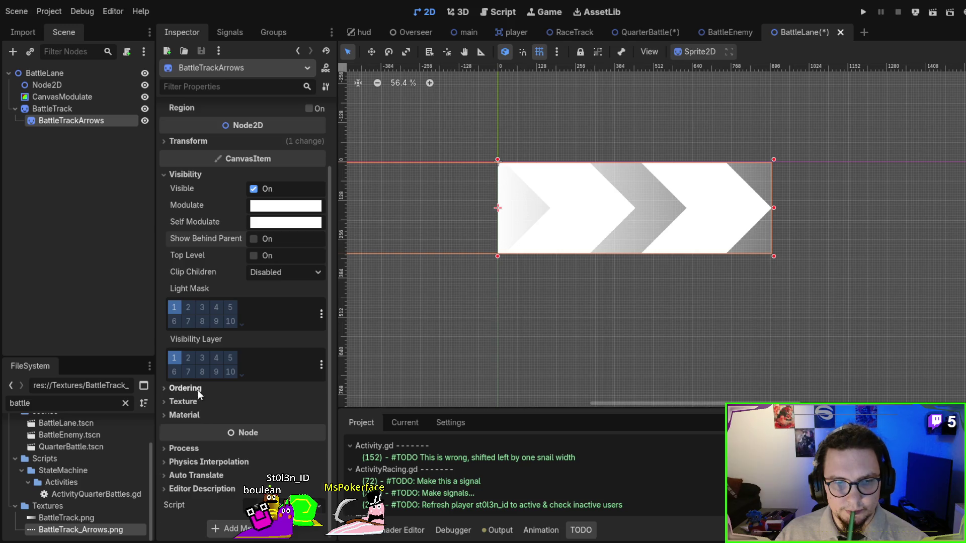
click(196, 389)
click(195, 389)
click(192, 403)
scroll(192, 402, down, 1)
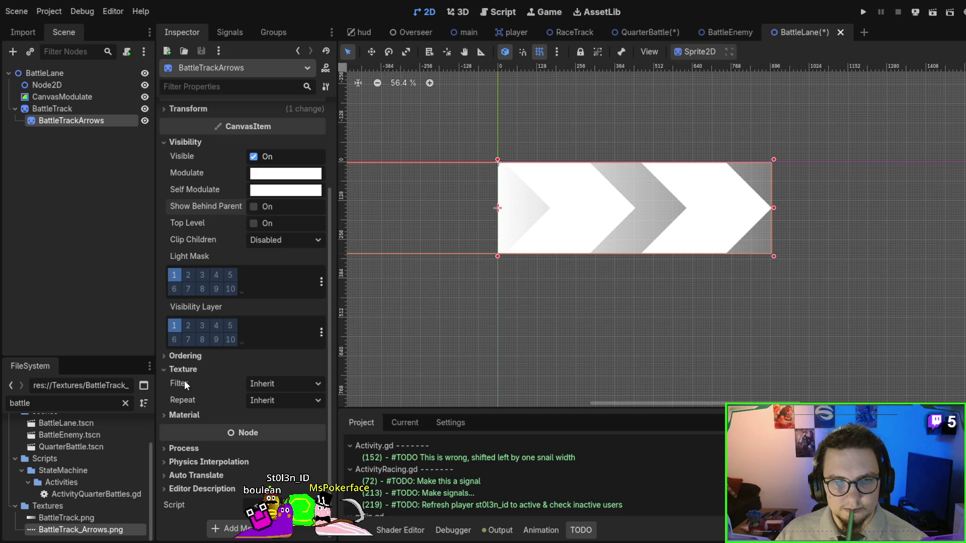
click(183, 371)
click(188, 414)
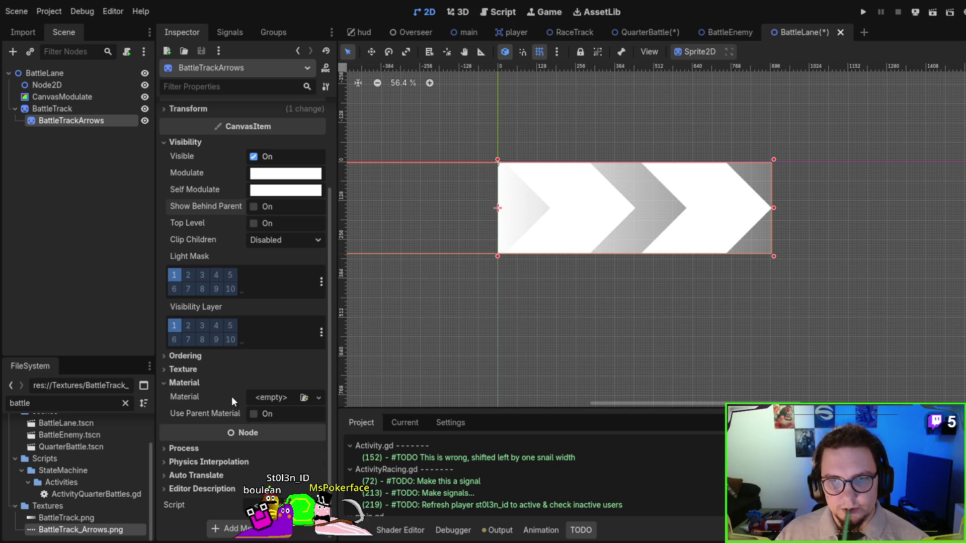
click(71, 109)
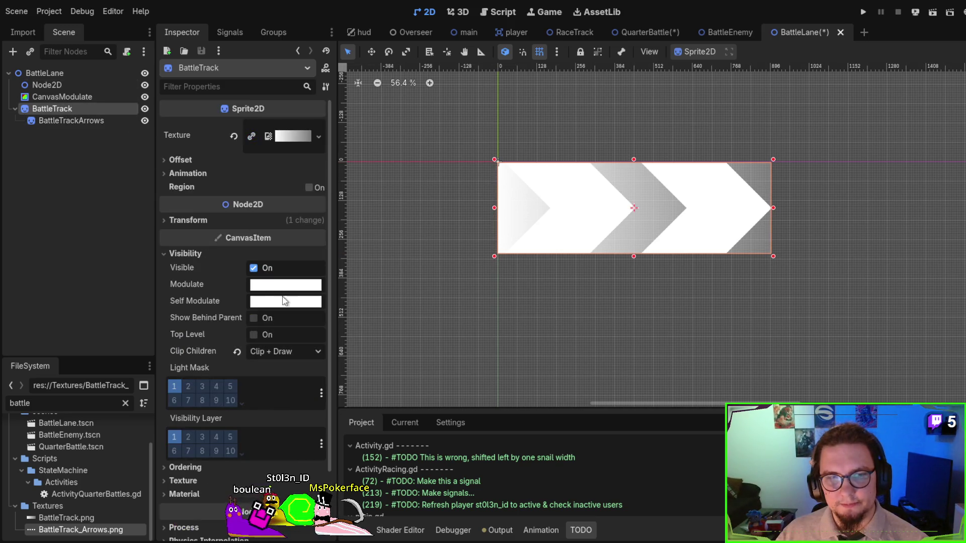
scroll(209, 315, down, 3)
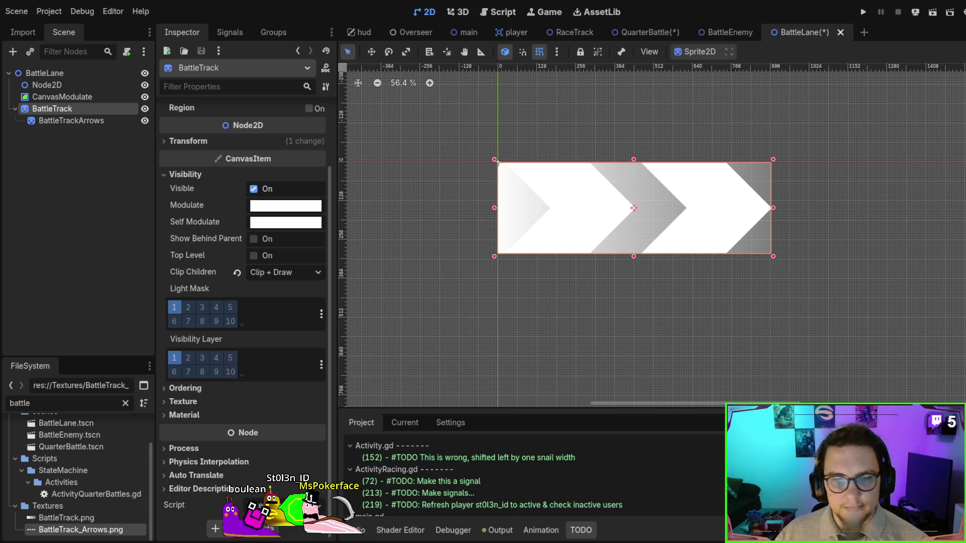
click(186, 415)
scroll(193, 403, down, 1)
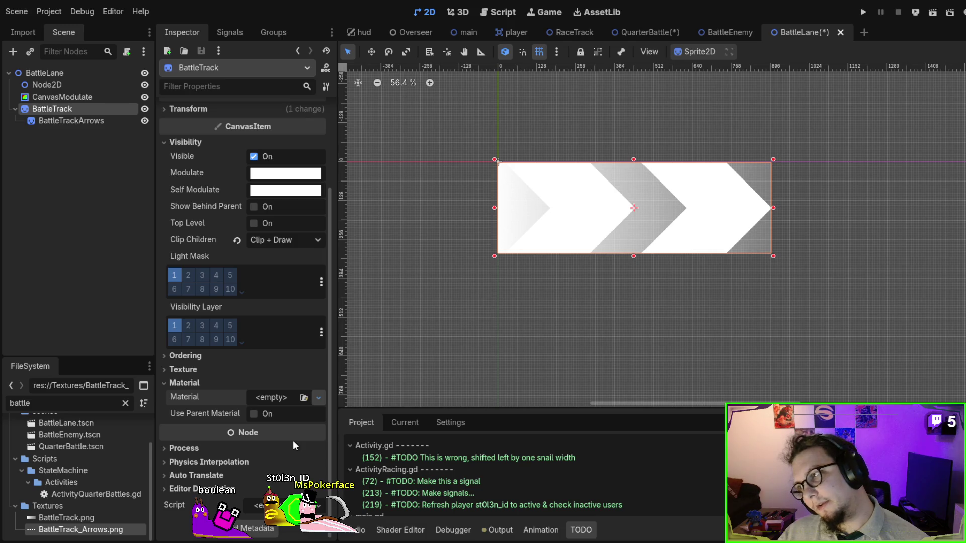
scroll(569, 273, down, 1)
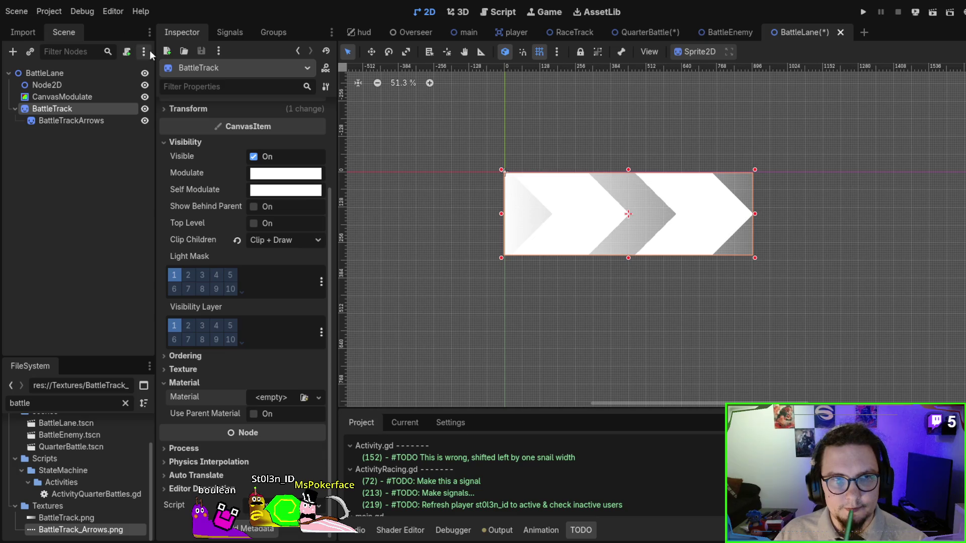
Create a new blank document in Affinity Designer, then minimise it to return to Godot.
click(115, 198)
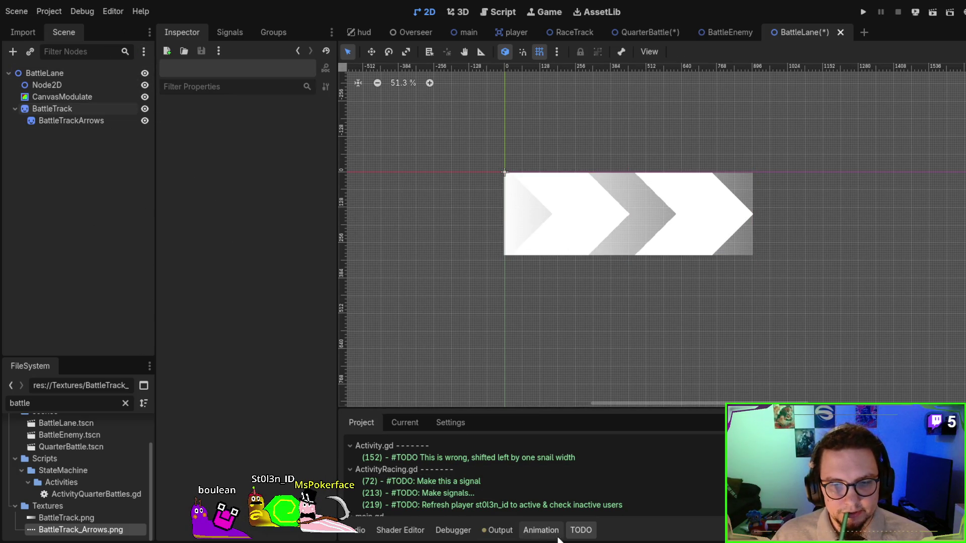
key(alt+Tab)
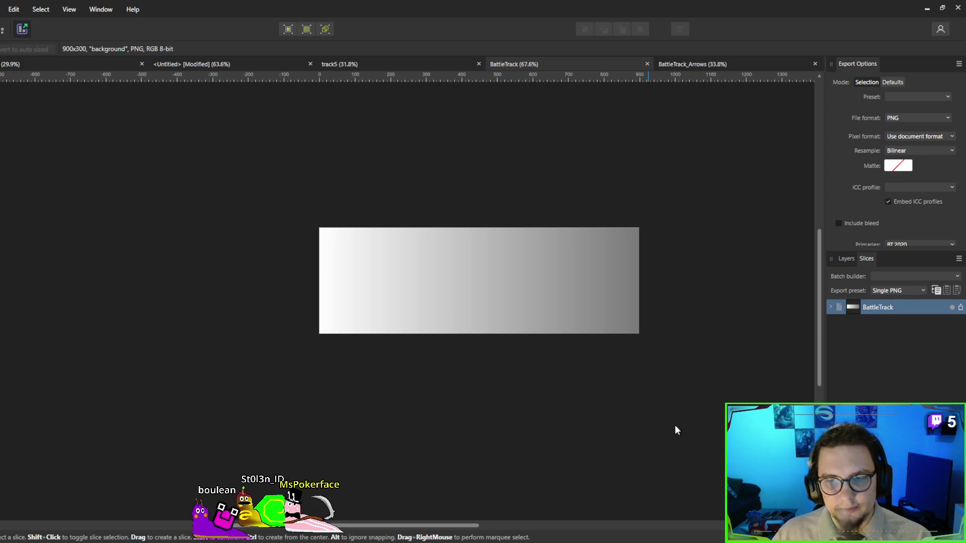
key(ctrl+alt+shift+n)
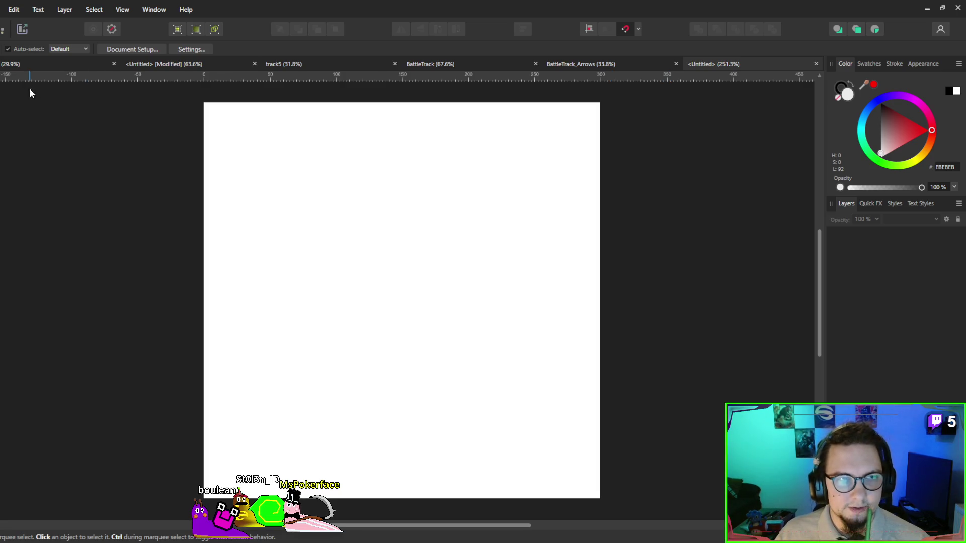
click(928, 9)
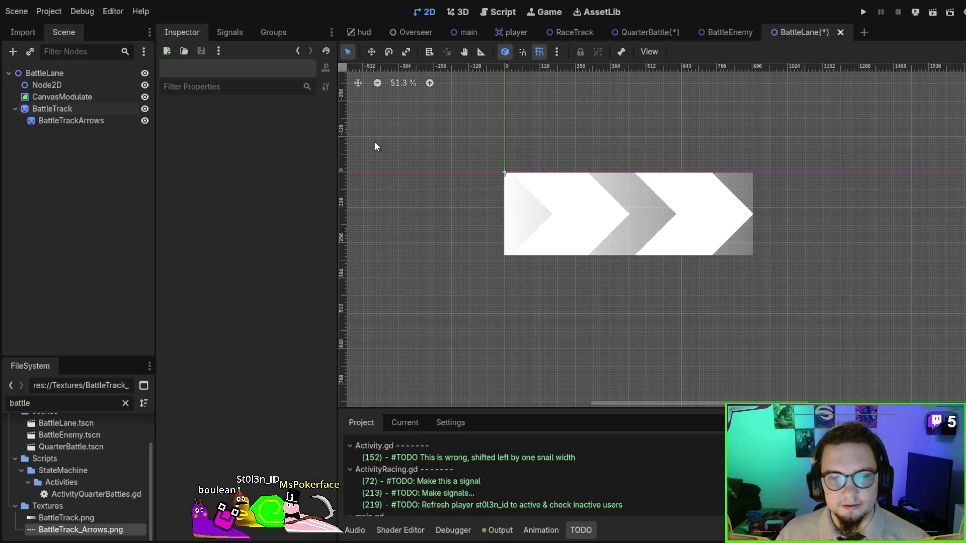
Paste a Polygon2D under BattleLane and open its Polygon points array.
click(84, 74)
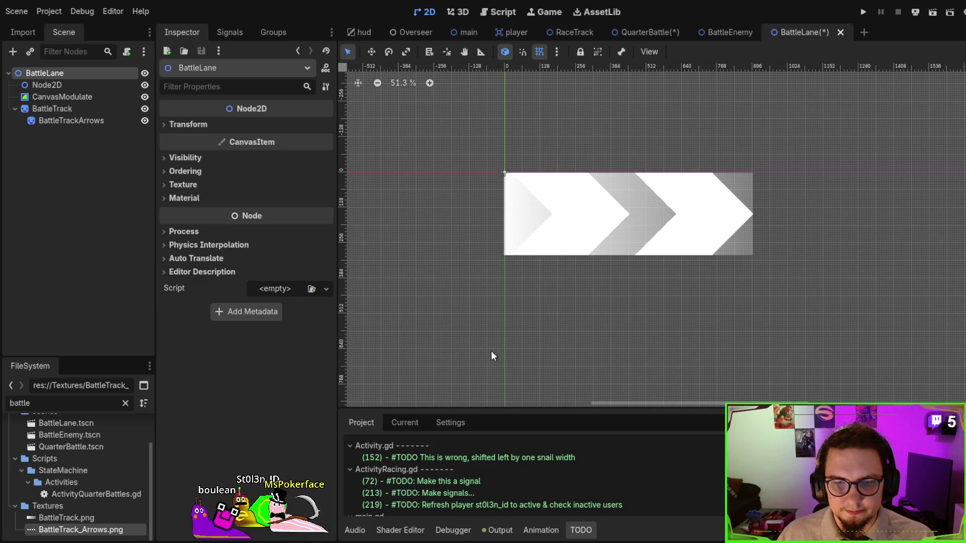
key(ctrl+v)
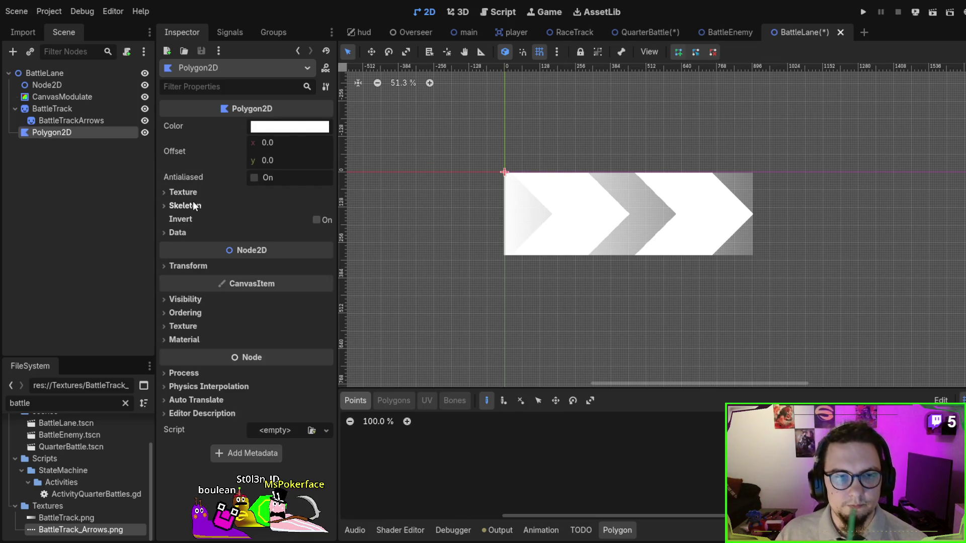
click(186, 234)
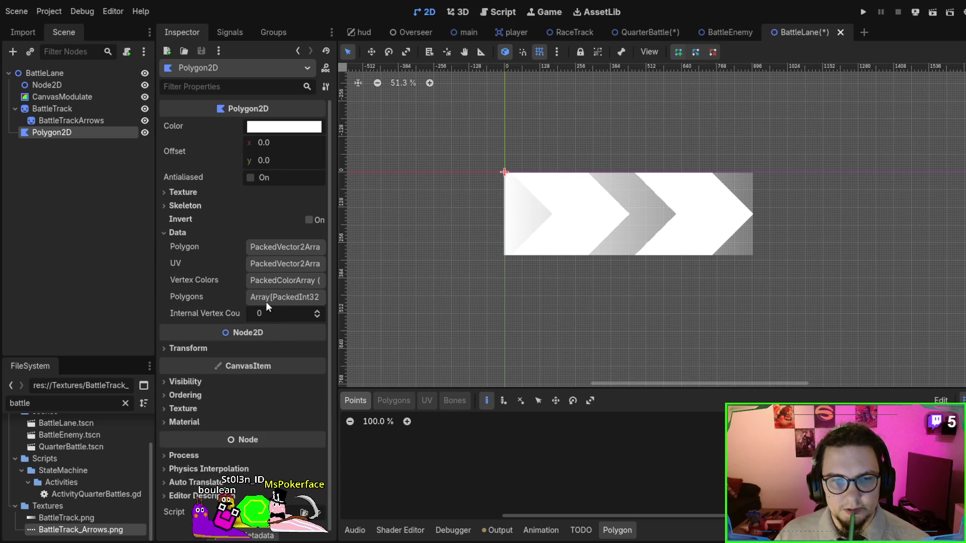
click(272, 244)
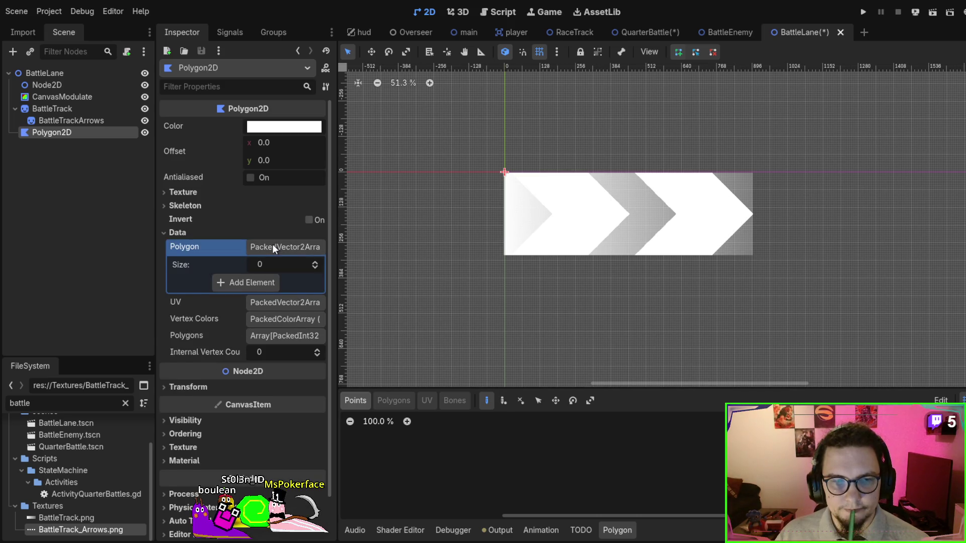
click(272, 245)
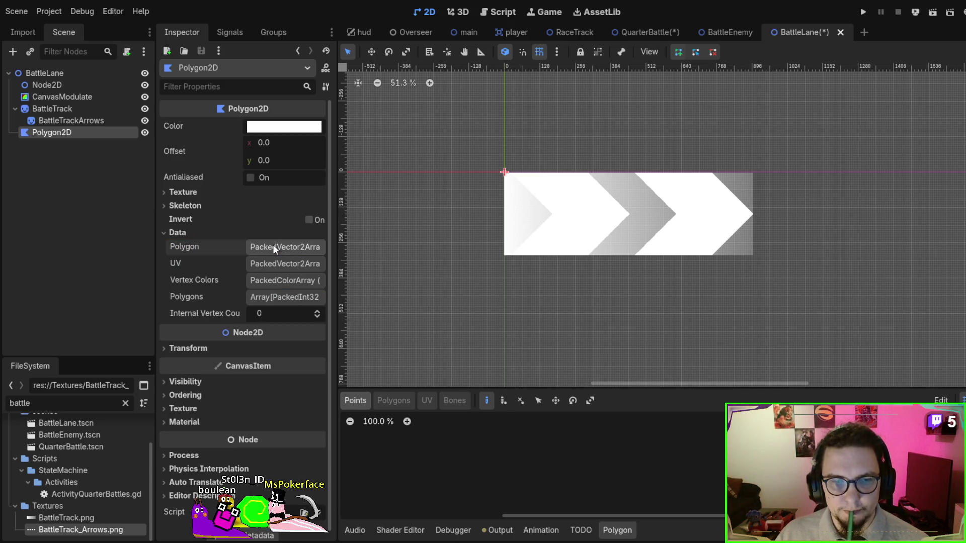
click(272, 244)
Enter points (0,0), (0,300), (300,300), (300,0) to form a 300×300 square.
click(257, 284)
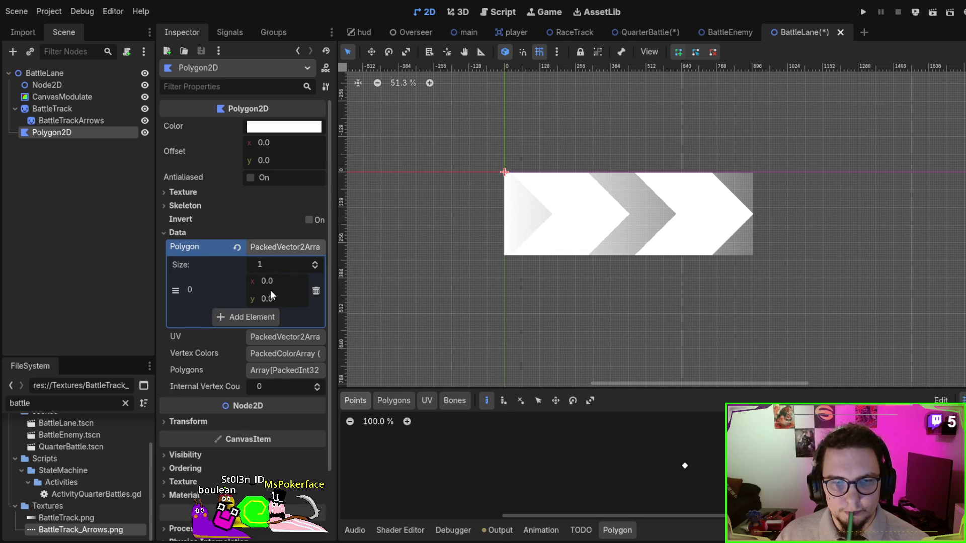
click(260, 323)
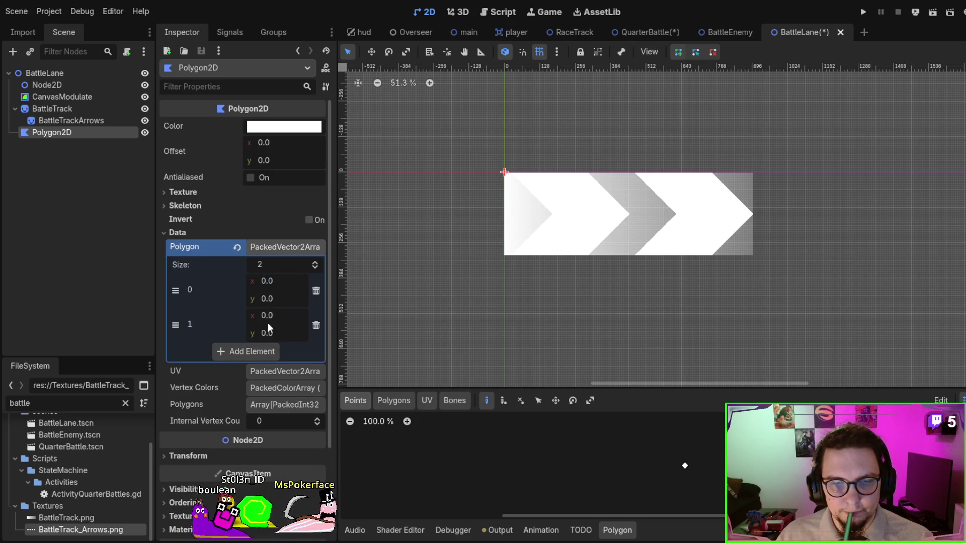
click(283, 333)
text(30)
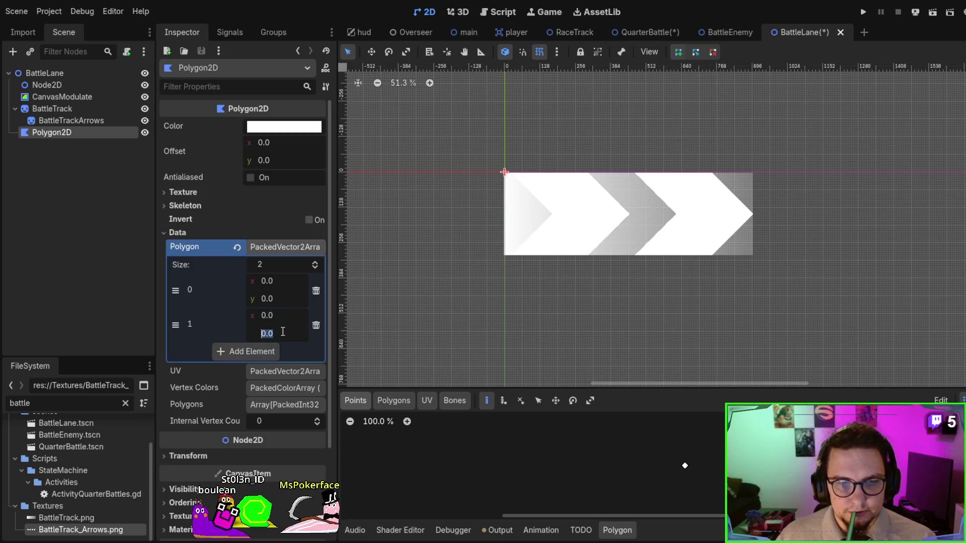
text(0)
key(Return)
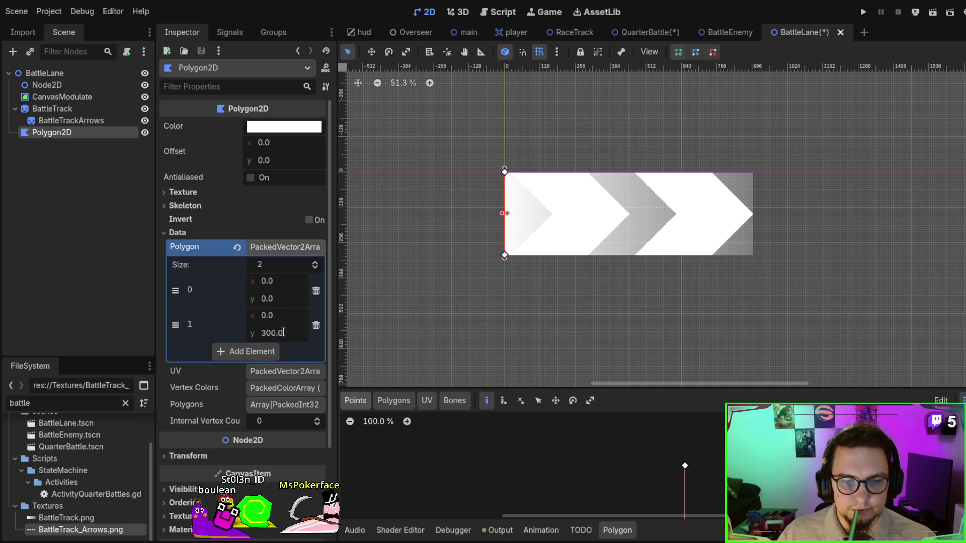
click(267, 351)
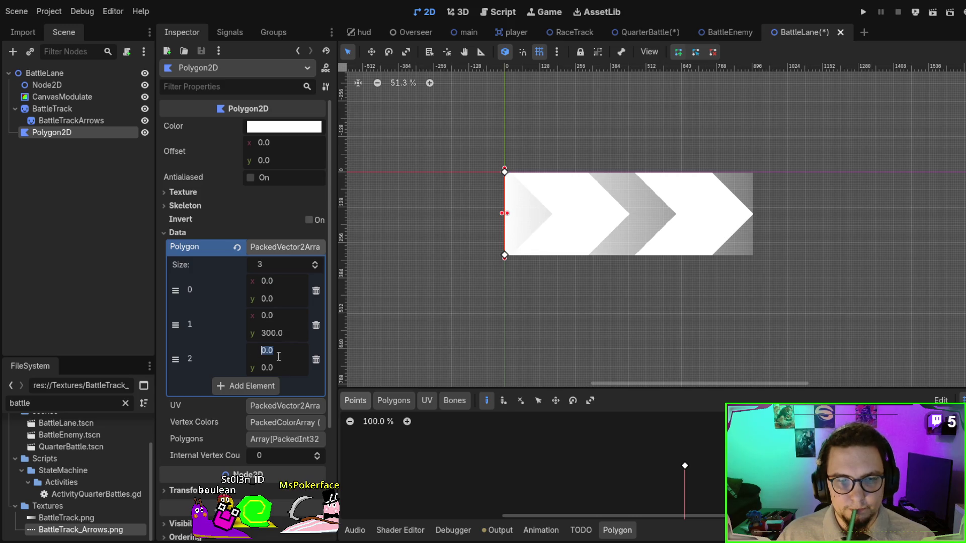
text(3)
key(Return)
click(254, 386)
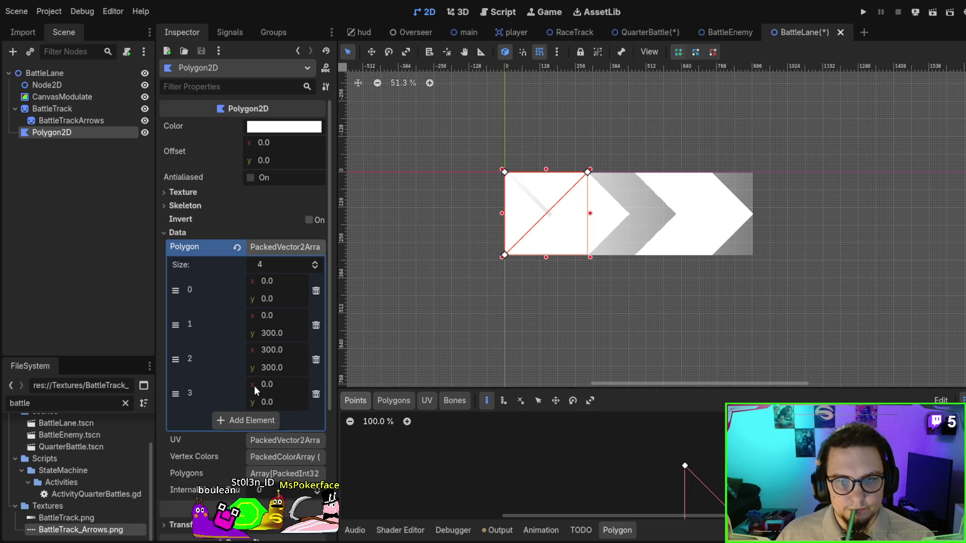
click(272, 384)
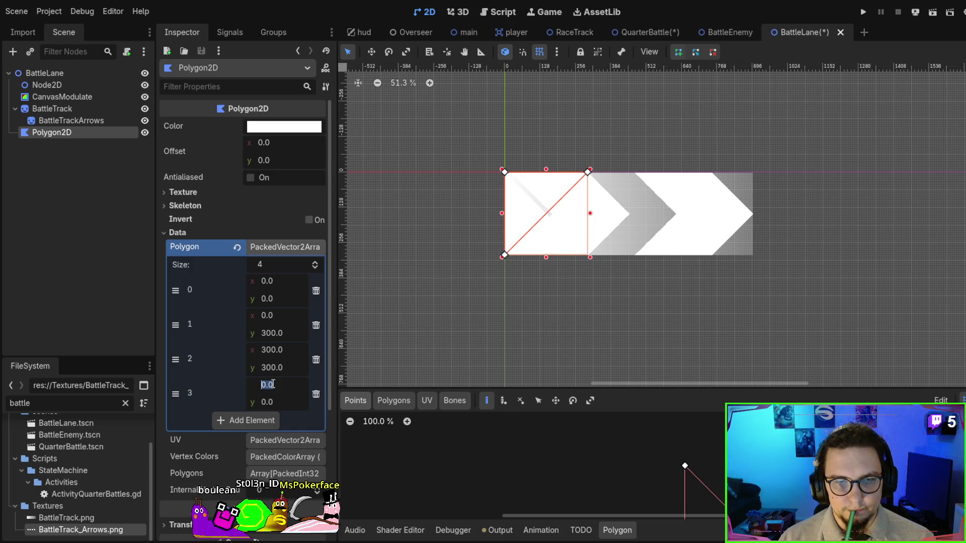
text(300)
key(Return)
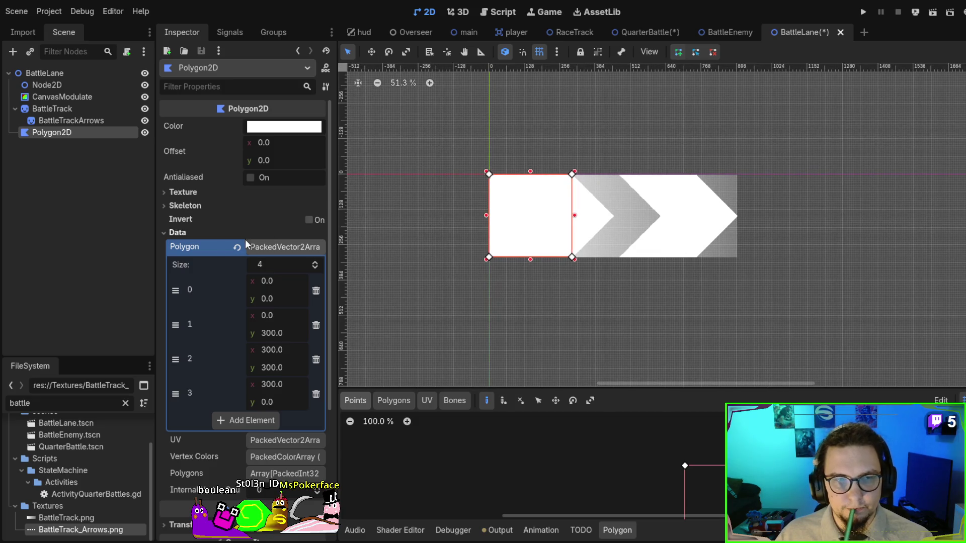
Collapse the points array and cancel the stray vertex added on the canvas.
click(274, 246)
click(520, 202)
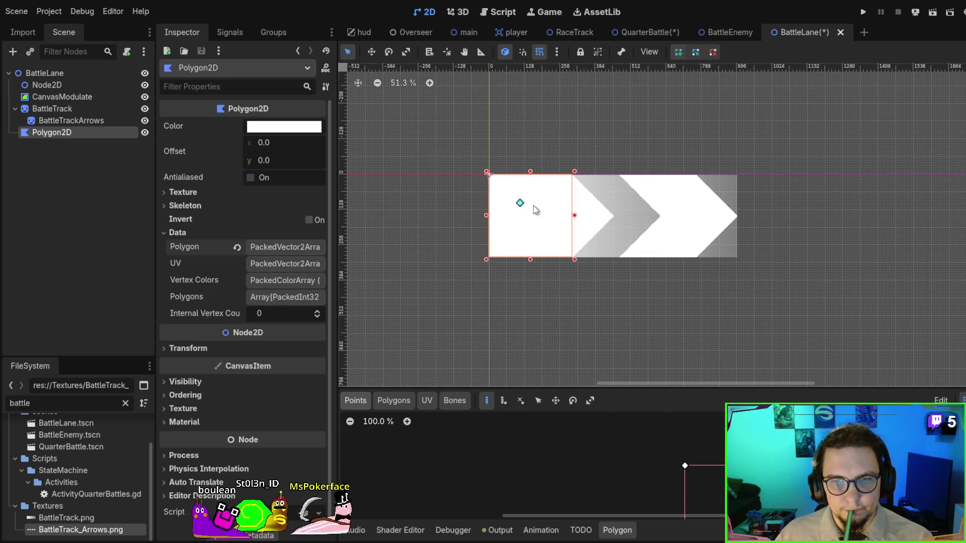
key(Escape)
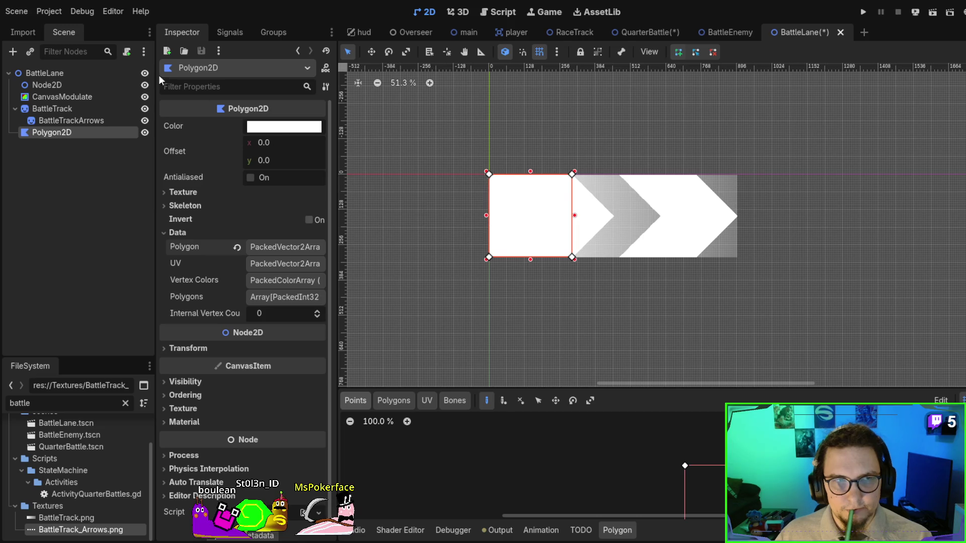
click(371, 52)
Place the green square flush against the right end of the arrow track.
mouse_move(536, 223)
mouse_down()
mouse_move(805, 225)
mouse_move(795, 224)
mouse_up()
key(f)
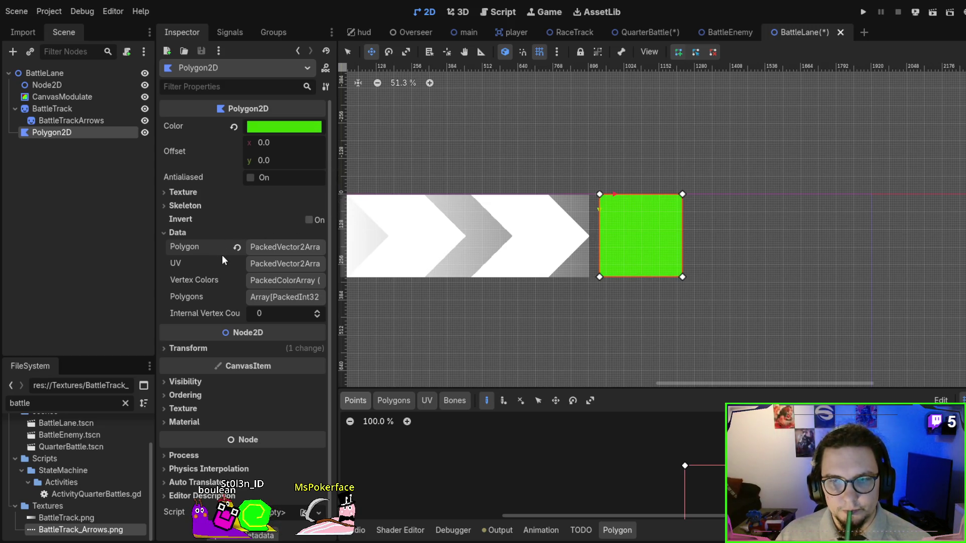
scroll(609, 254, up, 1)
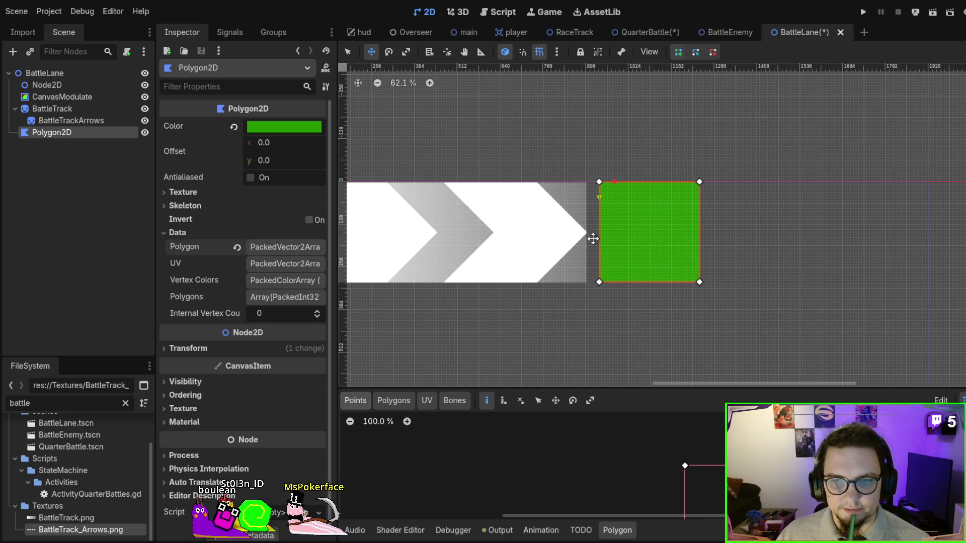
scroll(604, 240, down, 1)
mouse_move(638, 225)
mouse_down()
mouse_move(623, 255)
mouse_move(628, 243)
mouse_up()
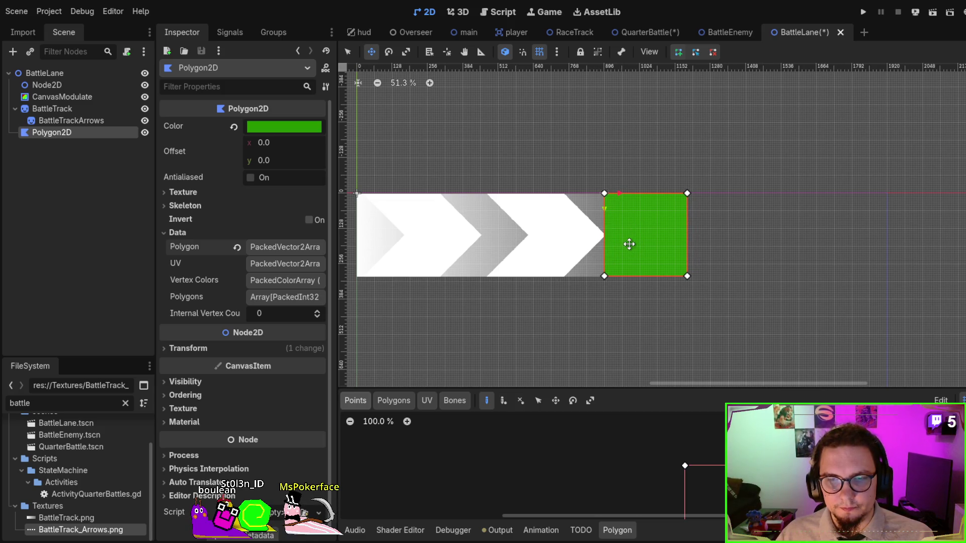
Reorder Polygon2D to be the first child of BattleLane.
scroll(626, 242, up, 3)
drag(49, 133, 63, 82)
mouse_move(681, 244)
mouse_down()
mouse_move(690, 243)
mouse_move(681, 242)
mouse_up()
scroll(610, 190, up, 10)
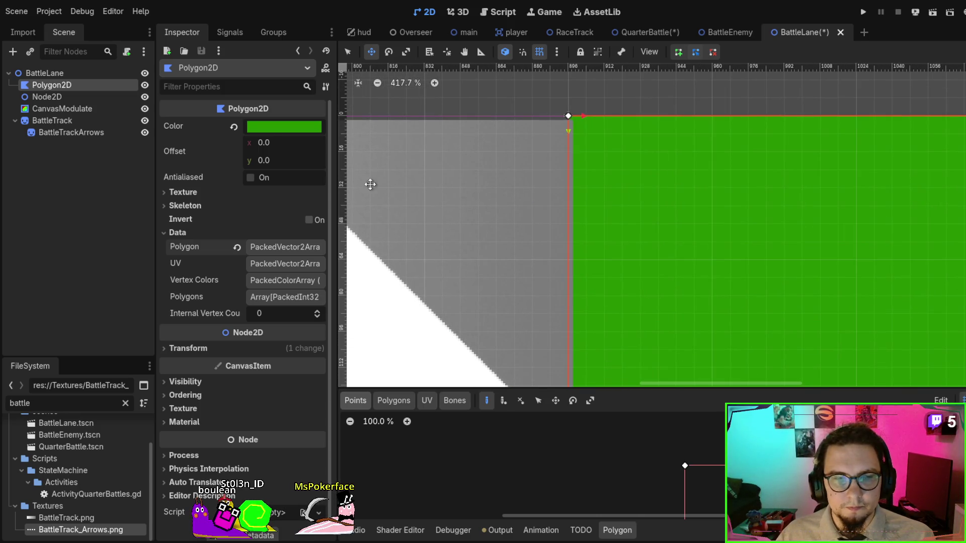
Select the BattleTrack sprite and nudge it on the canvas with smart snapping on.
click(52, 122)
drag(468, 199, 459, 194)
key(Escape)
scroll(647, 211, left, 5)
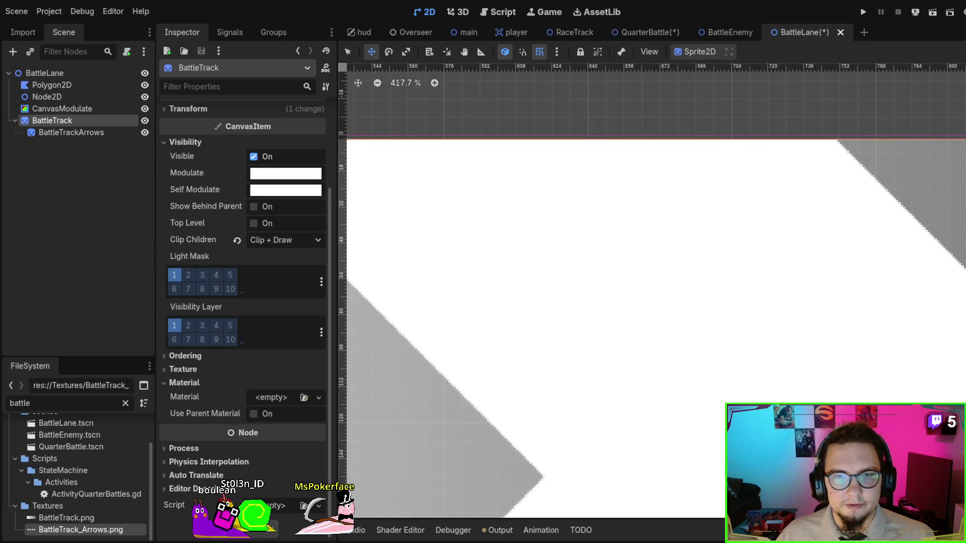
scroll(548, 283, down, 2)
scroll(535, 311, left, 8)
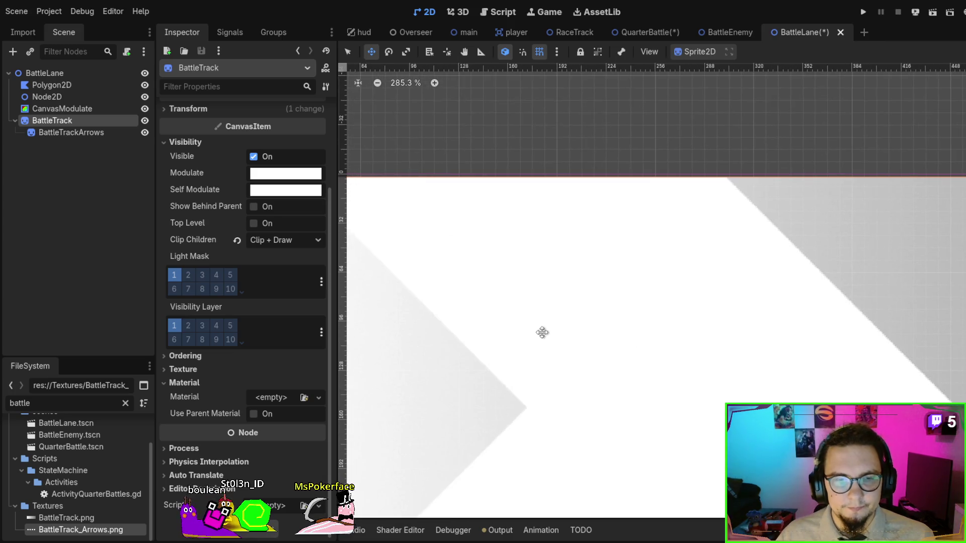
scroll(684, 318, up, 3)
drag(675, 313, 669, 311)
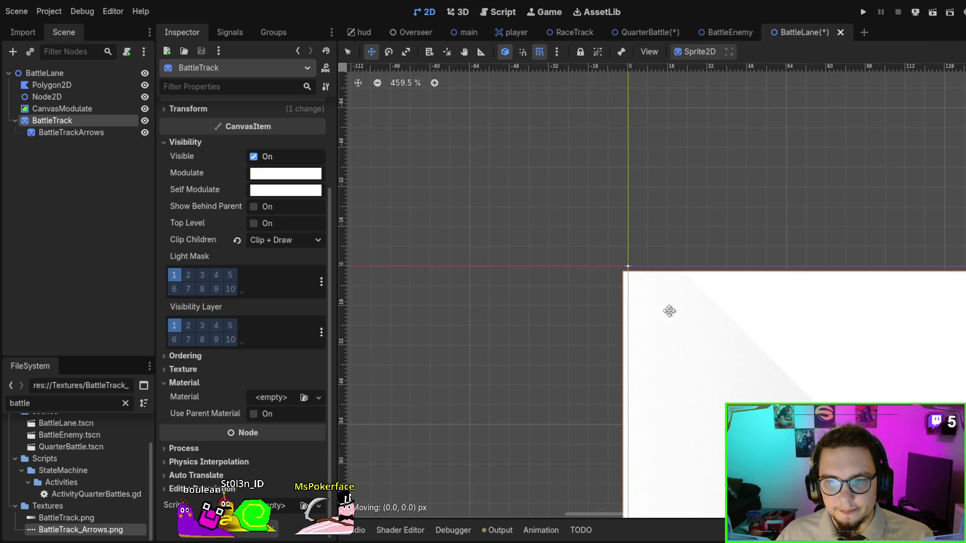
click(521, 54)
mouse_move(712, 339)
mouse_down()
mouse_move(711, 319)
mouse_move(725, 330)
mouse_move(696, 318)
mouse_up()
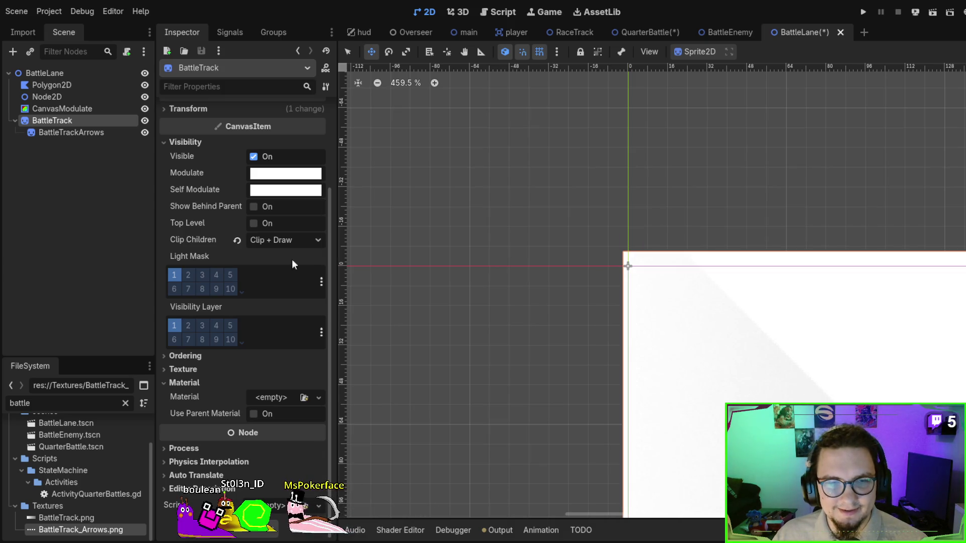
Revert BattleTrack's Position to 0, 0 and open the BattleEnemy scene.
click(196, 111)
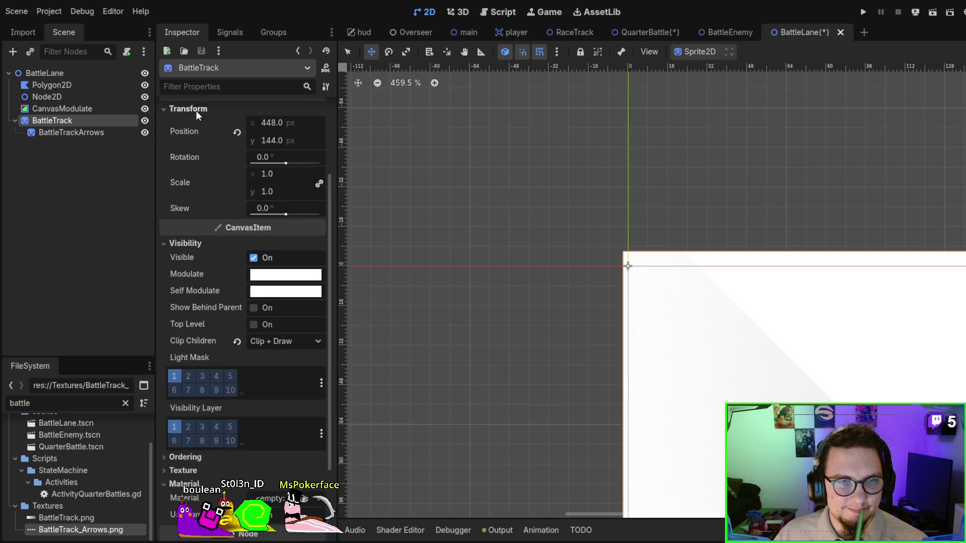
click(238, 133)
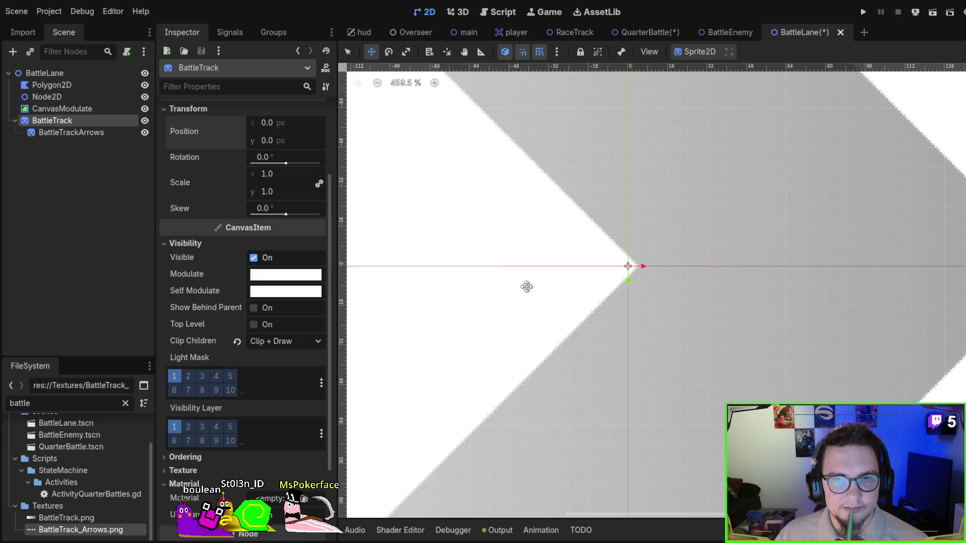
scroll(565, 279, down, 8)
scroll(636, 311, down, 2)
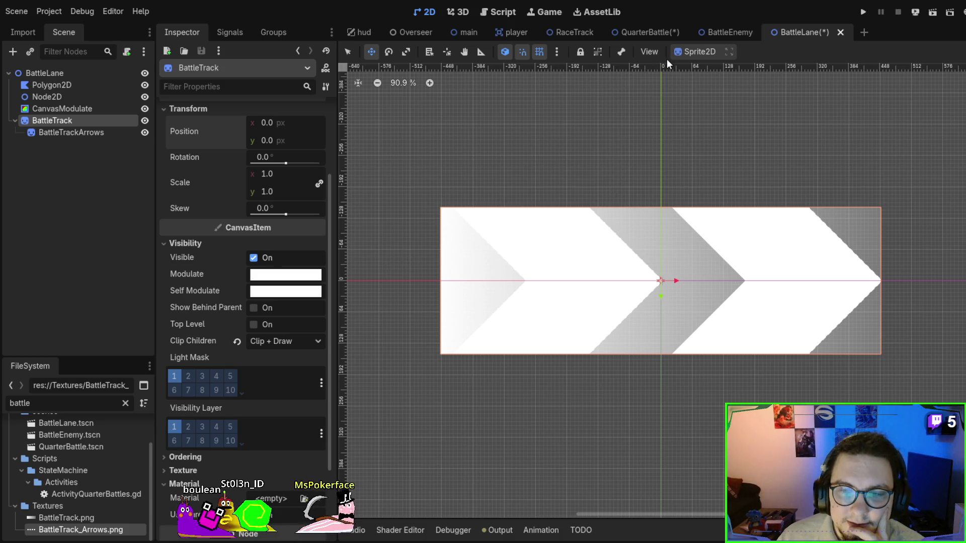
click(708, 29)
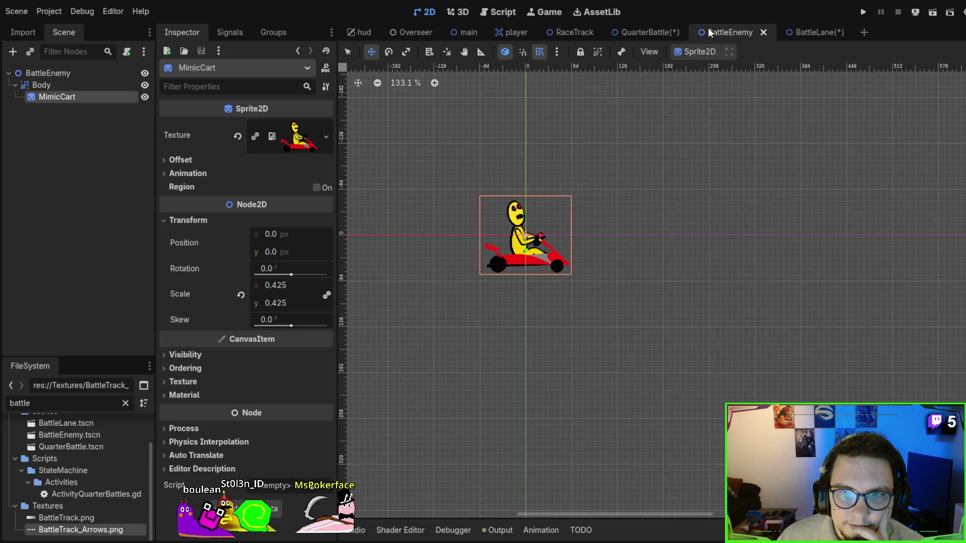
Glance at the cart sprite's offset settings, then go back to the BattleLane scene.
click(180, 160)
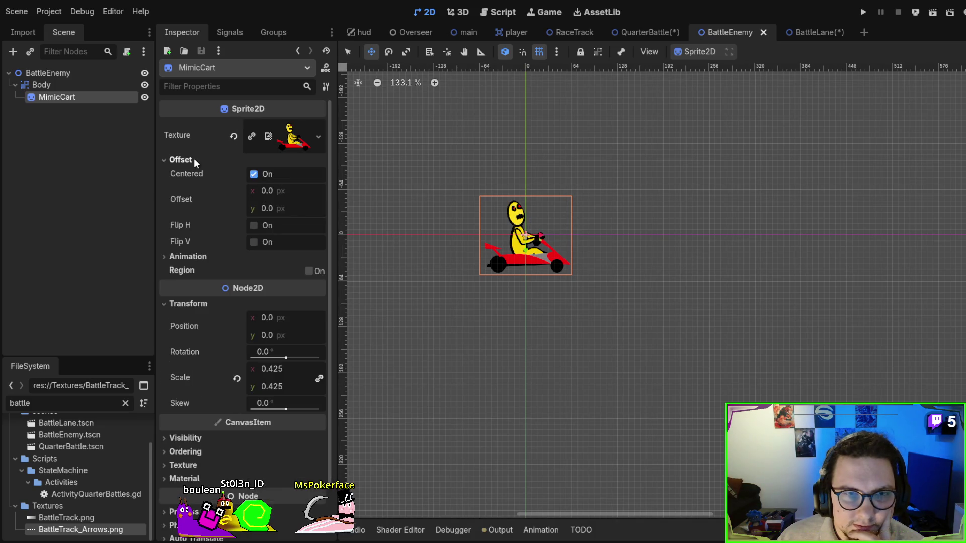
click(194, 158)
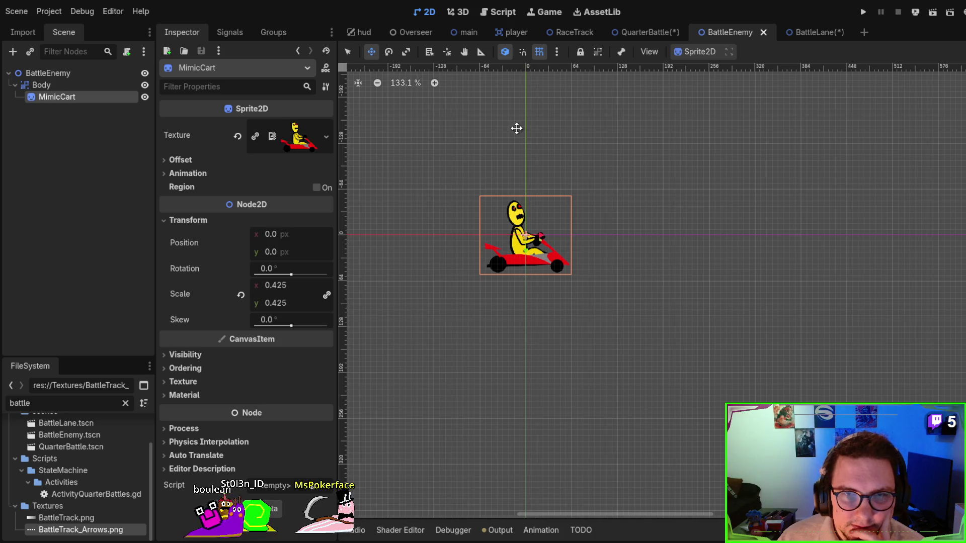
click(800, 33)
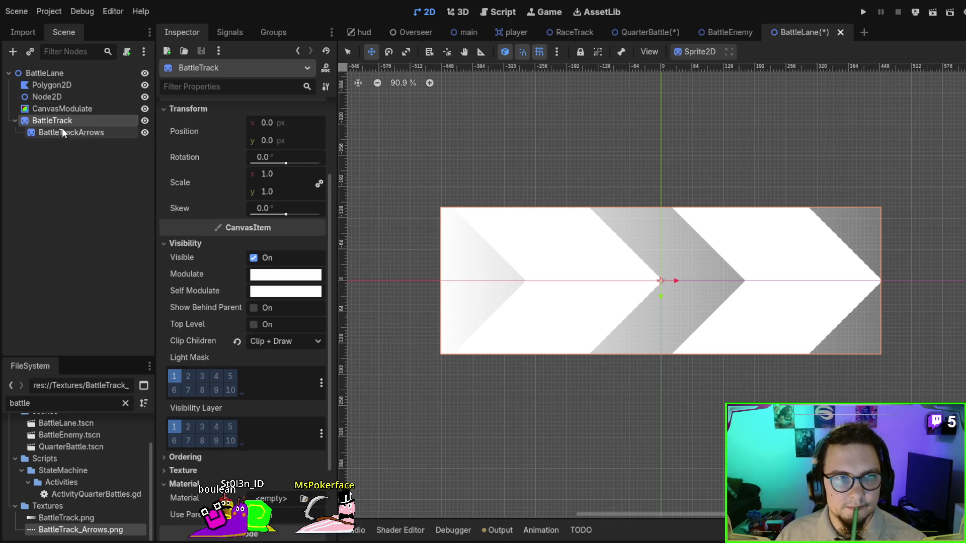
Drag BattleTrack to 448, 150 with its corner on the origin, then switch to Affinity Designer.
mouse_move(446, 215)
mouse_down()
mouse_move(668, 312)
mouse_move(668, 287)
mouse_move(680, 289)
mouse_move(646, 279)
mouse_move(649, 270)
mouse_move(662, 278)
mouse_move(481, 352)
mouse_move(823, 245)
mouse_move(643, 276)
mouse_up()
scroll(673, 287, up, 8)
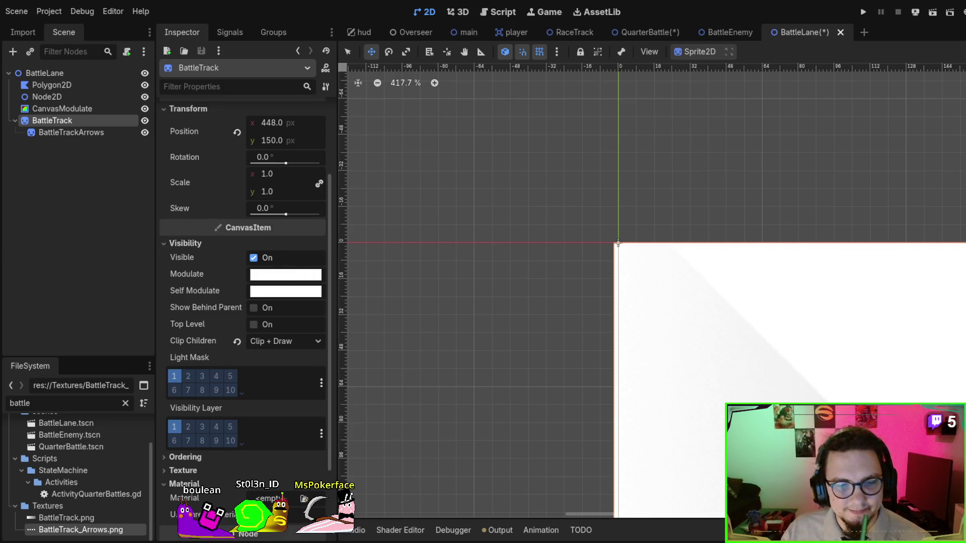
key(alt+Tab)
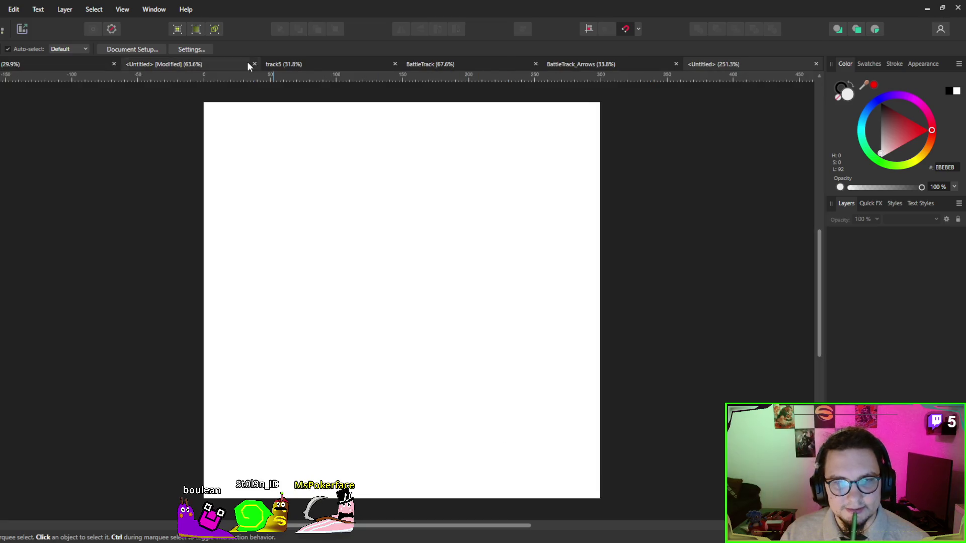
Bring up the BattleTrack_Arrows document with its 1800×300 PNG export slice.
click(587, 60)
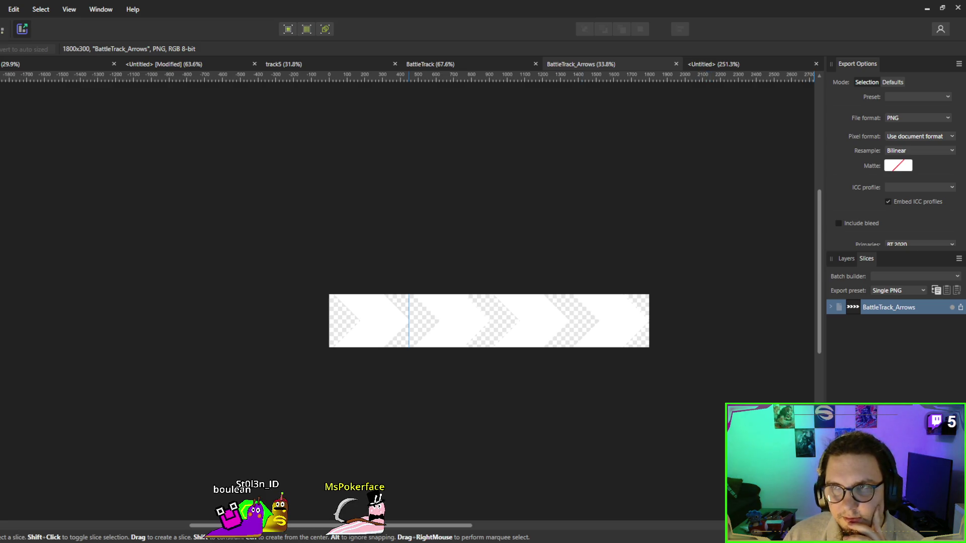
Minimise Affinity Designer to get back to Godot.
click(928, 8)
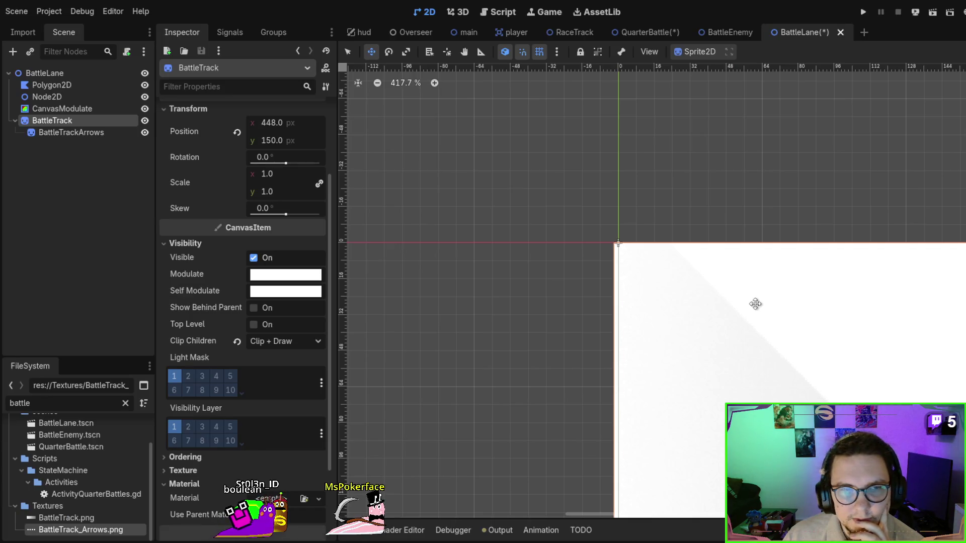
Try BattleTrack x positions of 440 and then 450 in the Inspector.
click(272, 122)
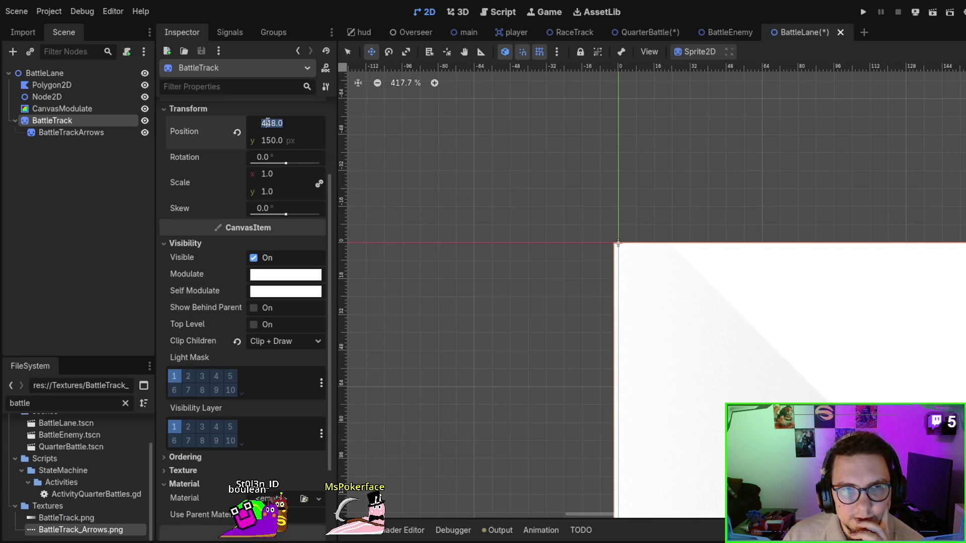
text(4.040)
key(Return)
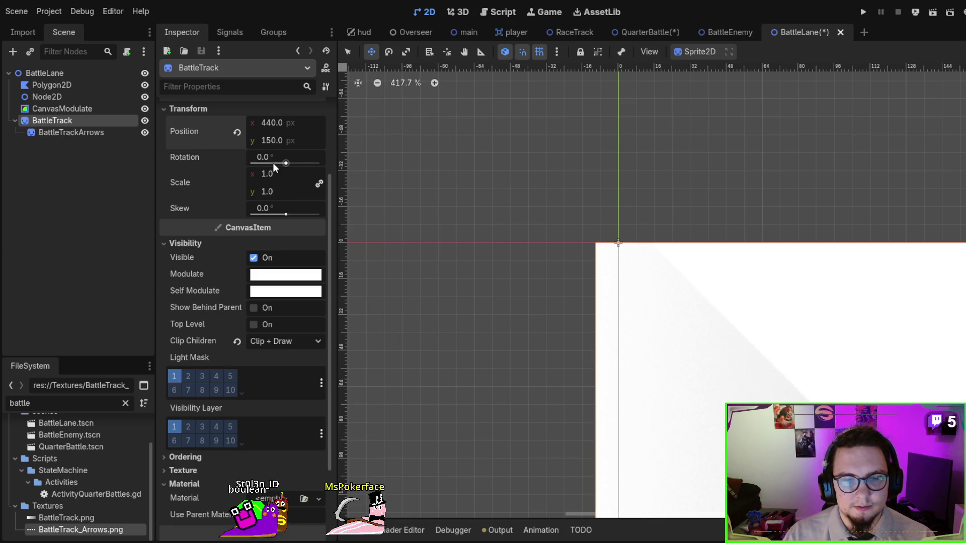
click(268, 123)
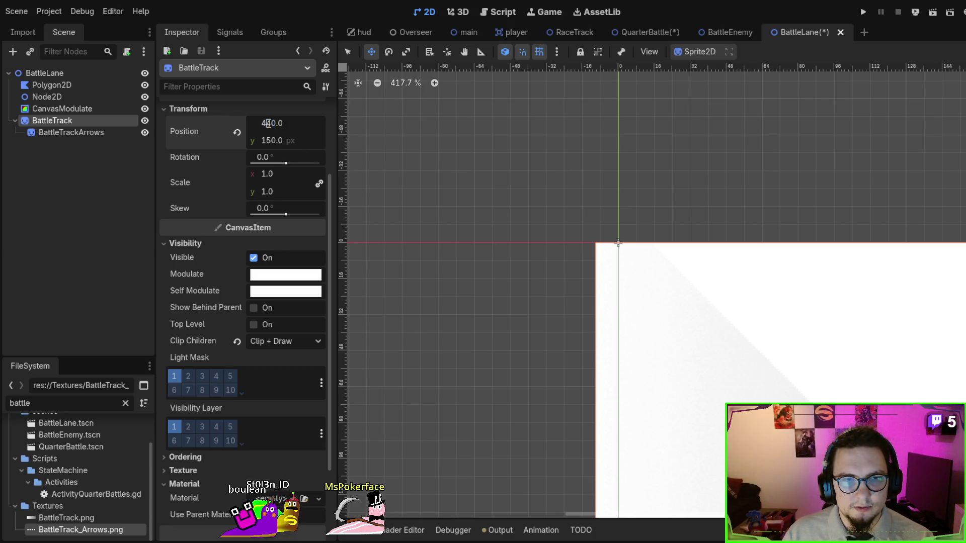
text(4540)
key(Return)
click(273, 120)
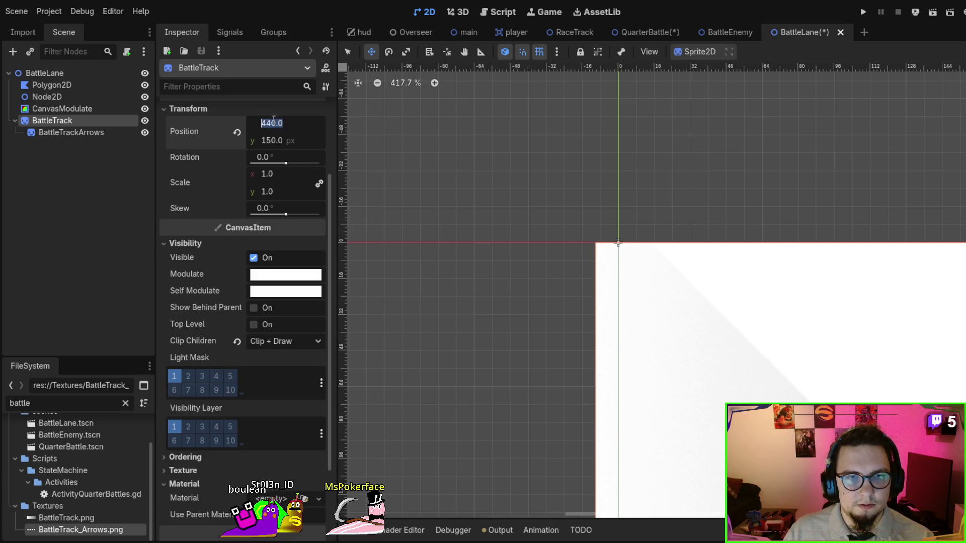
text(405)
key(Return)
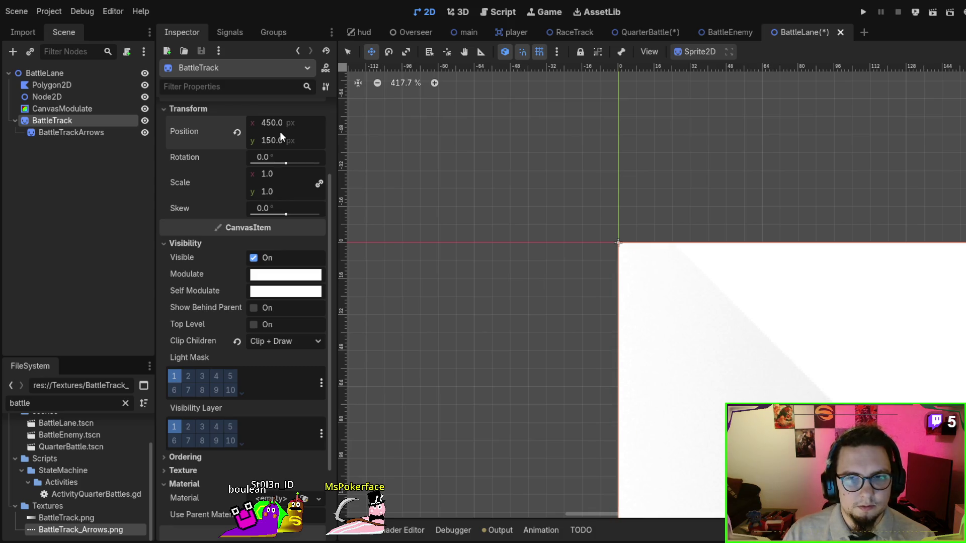
Nudge the BattleTrack sprite on the canvas to 448, 152 and select the green Polygon2D.
scroll(427, 212, down, 3)
scroll(718, 330, down, 3)
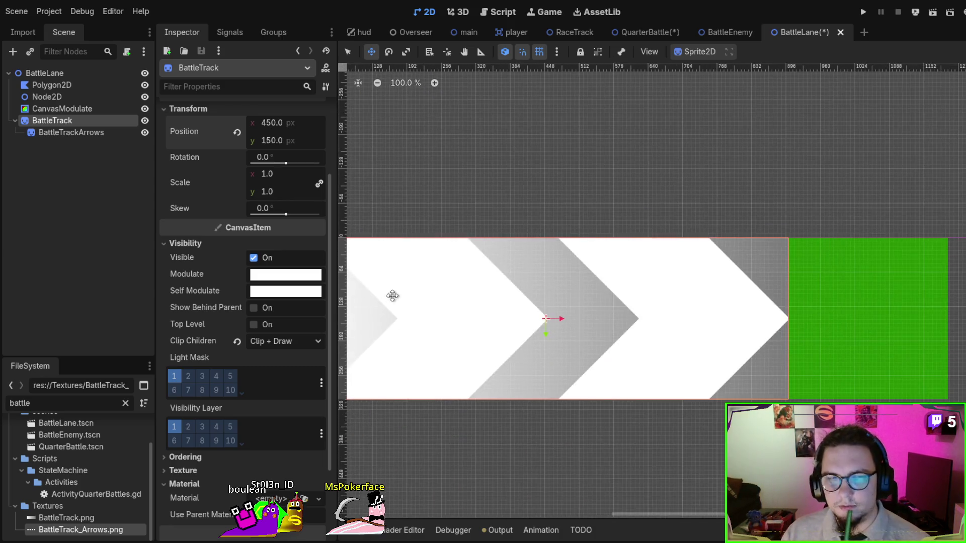
drag(910, 271, 894, 260)
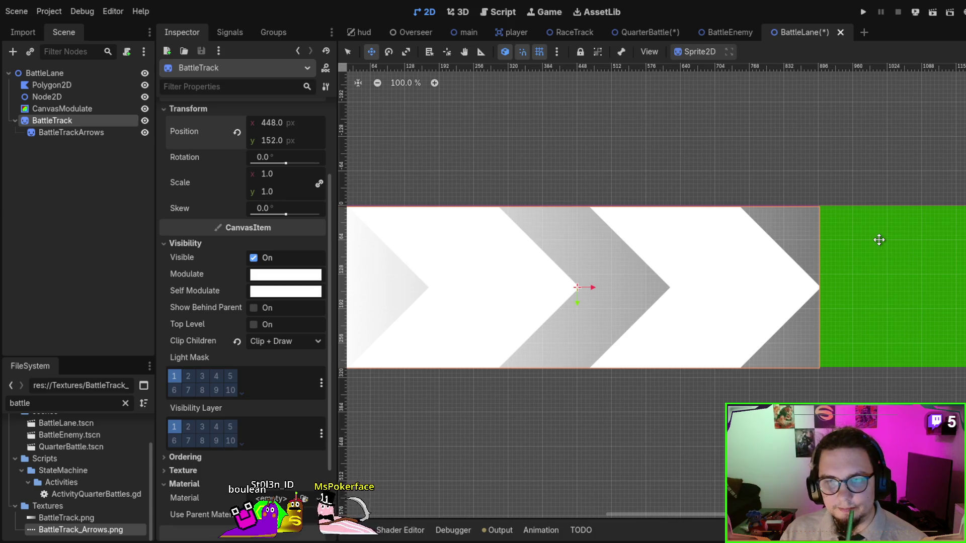
click(77, 85)
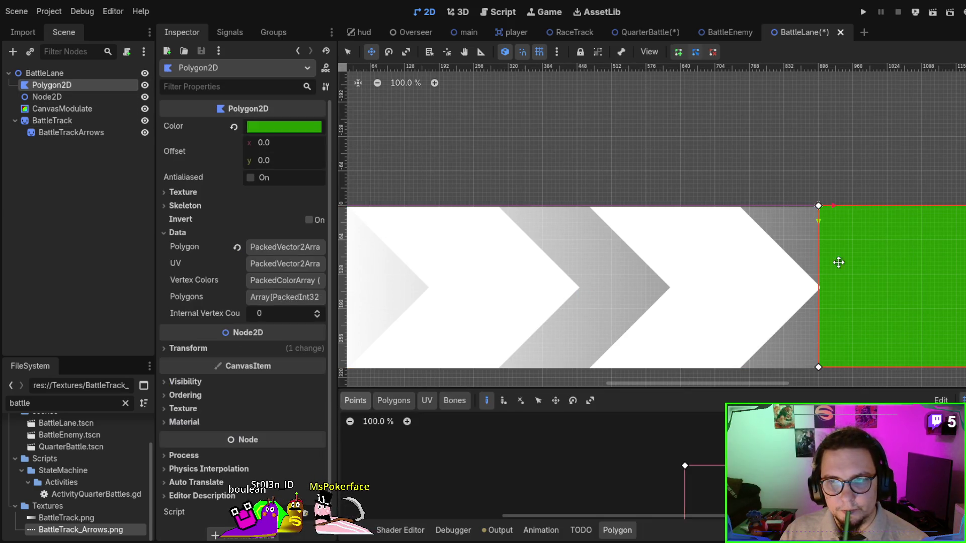
Set the green Polygon2D's x position to 900.
scroll(832, 261, up, 5)
drag(844, 222, 849, 223)
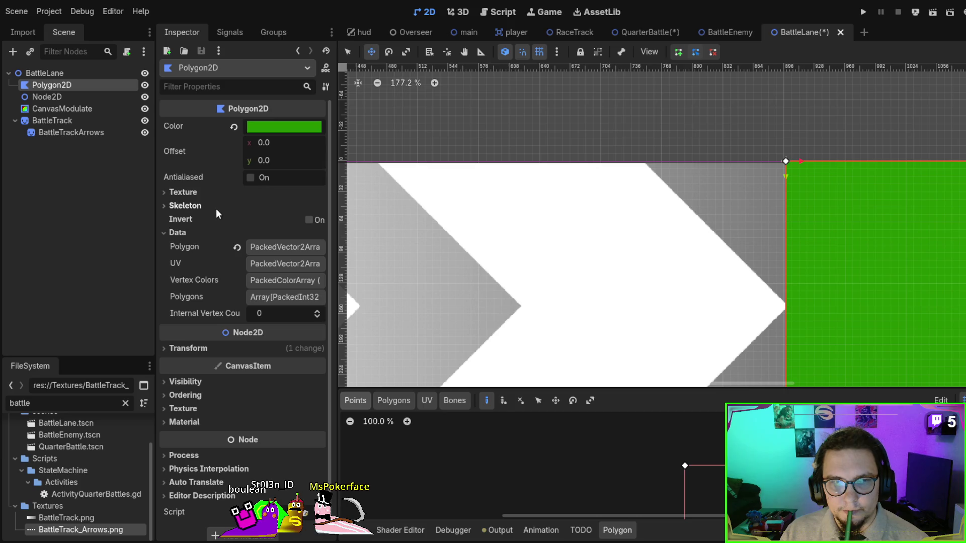
click(198, 354)
click(269, 363)
text(900)
key(Return)
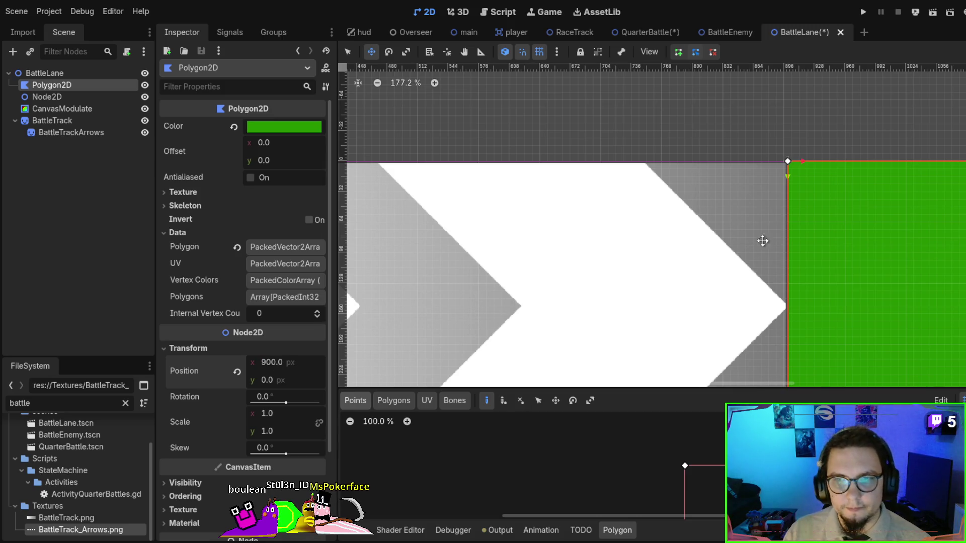
Set the BattleTrack sprite's y position back to 150.
click(50, 123)
click(270, 141)
click(268, 143)
key(BackSpace)
text(0)
key(Return)
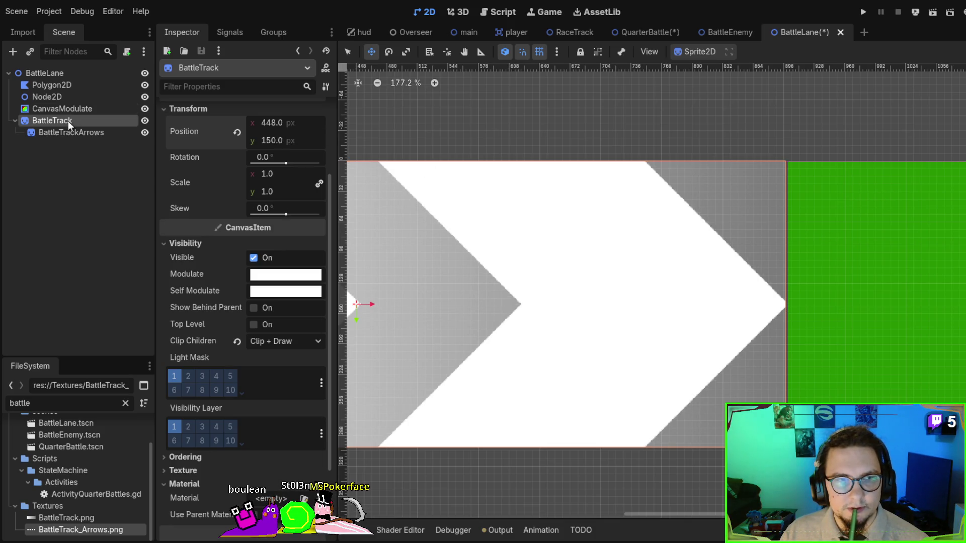
Reselect the green Polygon2D to check it, then select BattleTrack again.
click(65, 85)
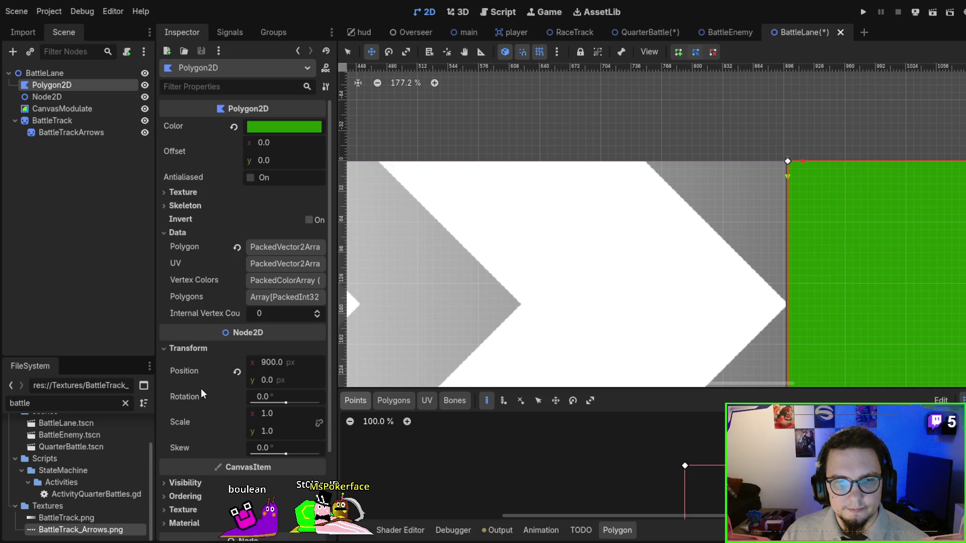
scroll(854, 205, up, 5)
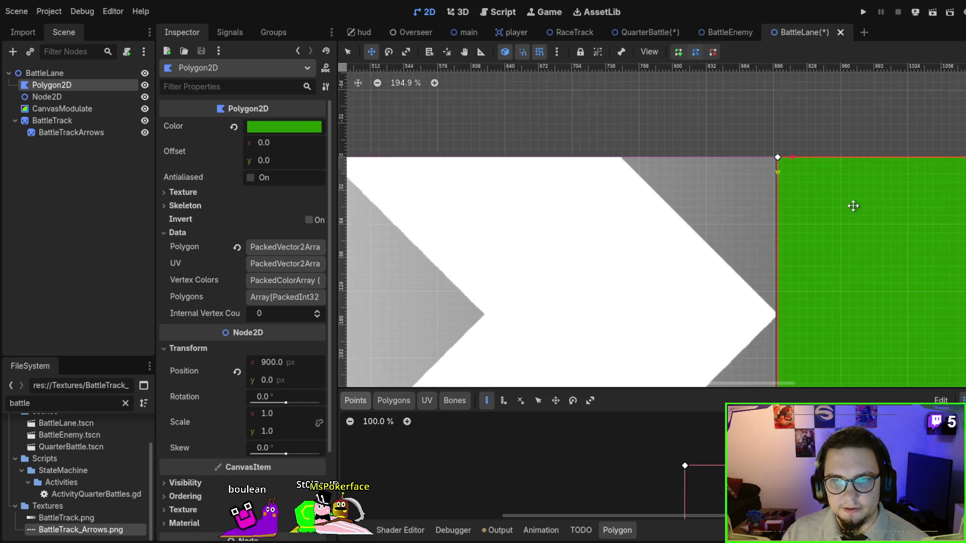
scroll(686, 184, down, 3)
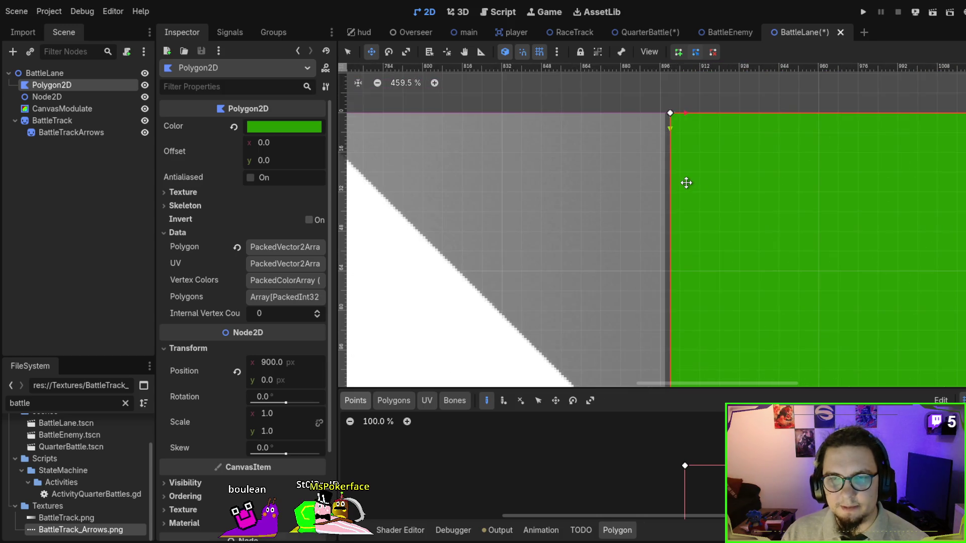
scroll(627, 190, down, 3)
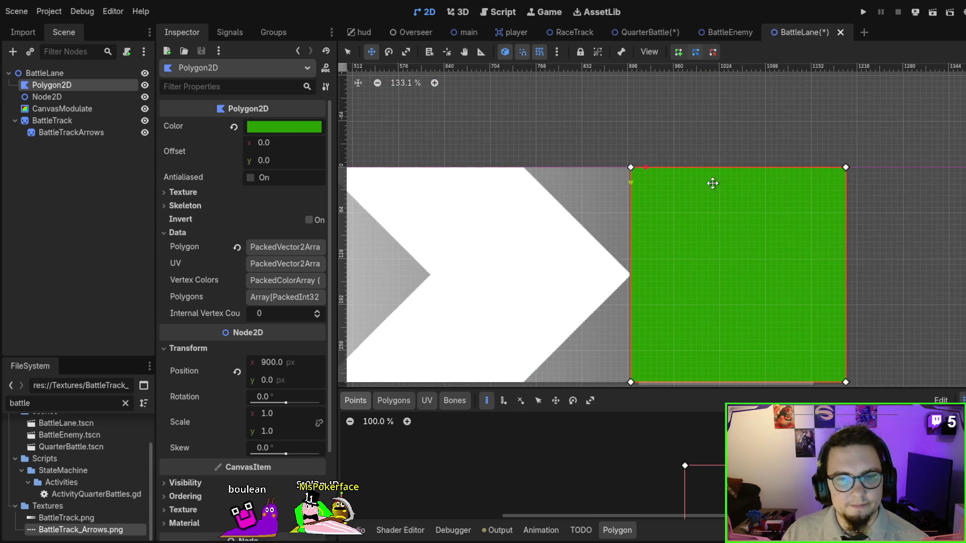
scroll(550, 190, left, 5)
click(95, 120)
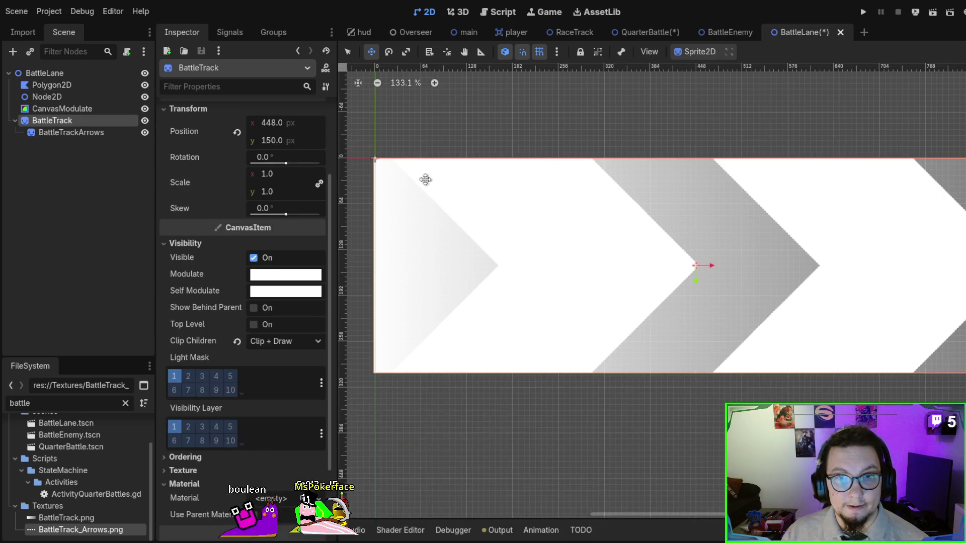
Set BattleTrack's x position to 450 with grid snapping turned off.
scroll(569, 215, up, 3)
scroll(503, 201, left, 3)
click(272, 125)
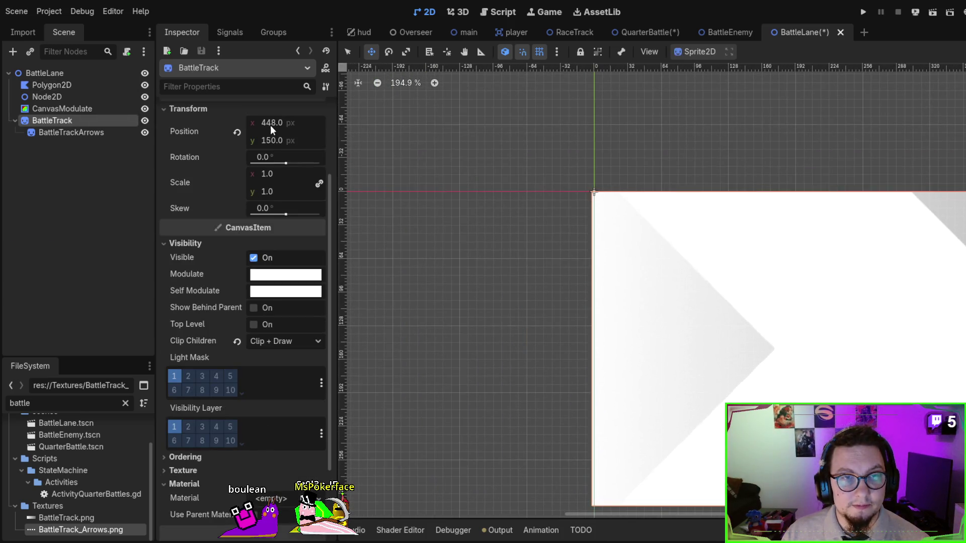
click(541, 54)
click(505, 52)
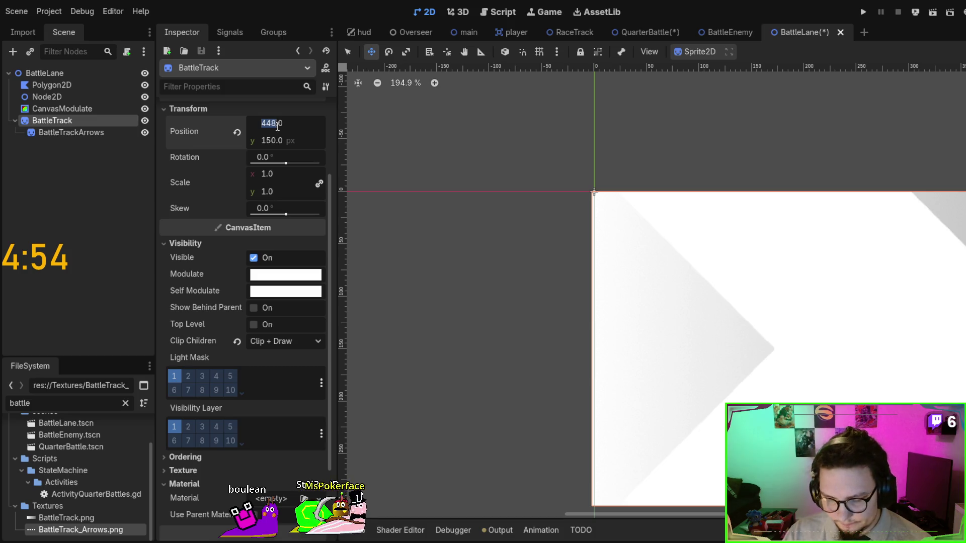
text(45)
text(450)
key(Return)
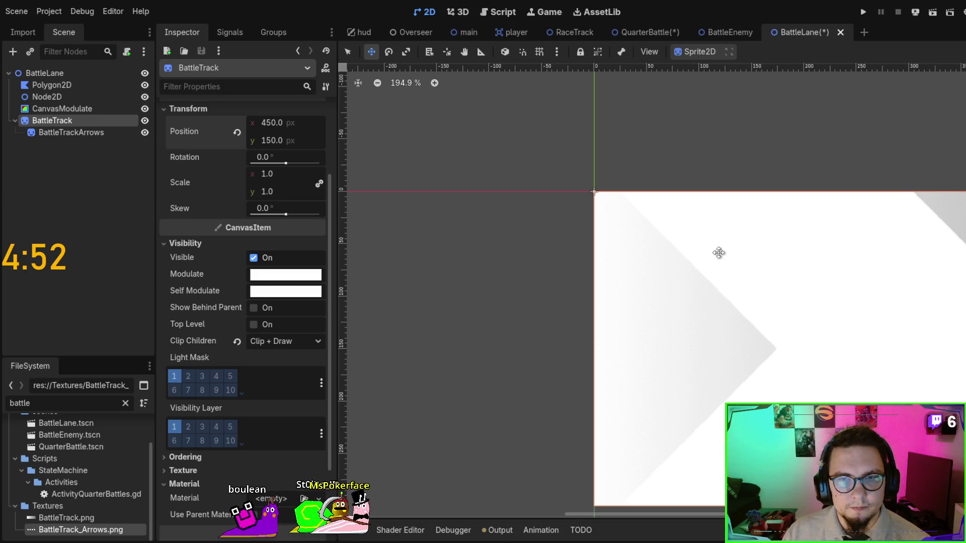
Check the track against the green square, then turn grid snapping back on.
scroll(720, 252, down, 3)
scroll(822, 261, right, 5)
scroll(762, 224, up, 4)
scroll(747, 194, down, 8)
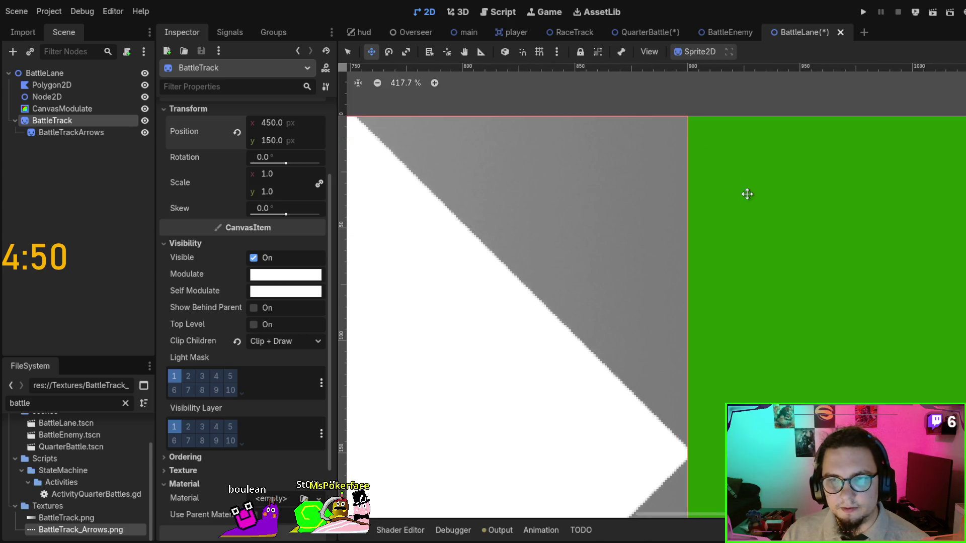
scroll(765, 233, left, 5)
scroll(348, 259, down, 4)
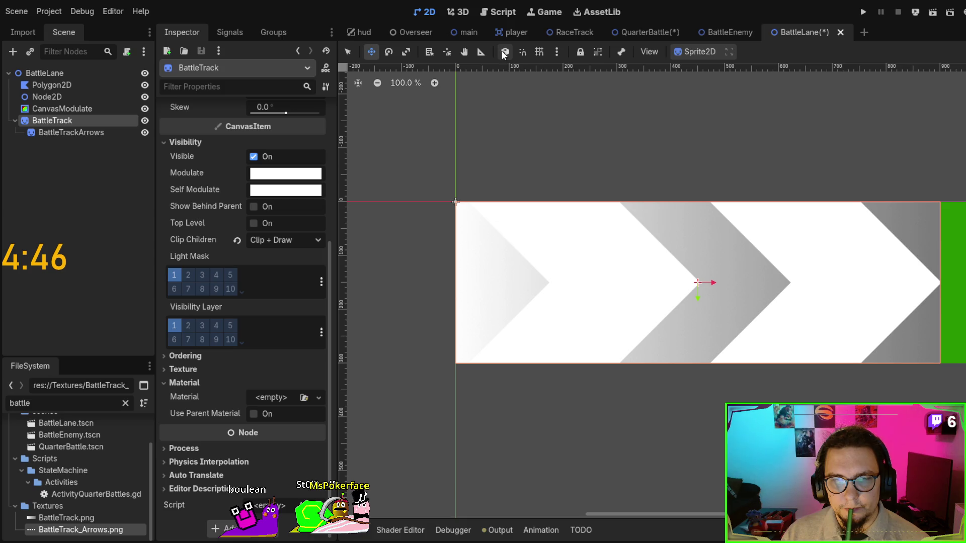
click(539, 53)
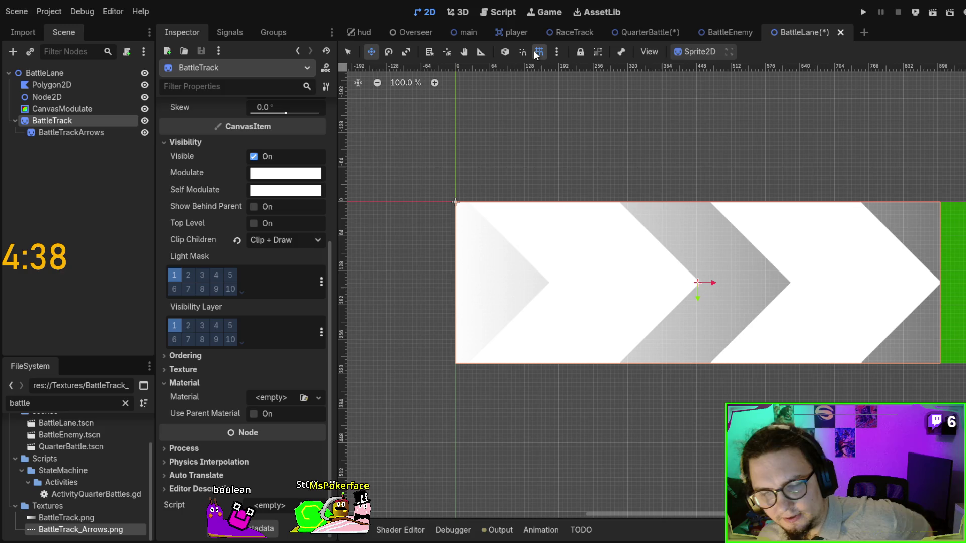
Open the Material slot options for BattleTrack in the Inspector.
scroll(563, 243, down, 2)
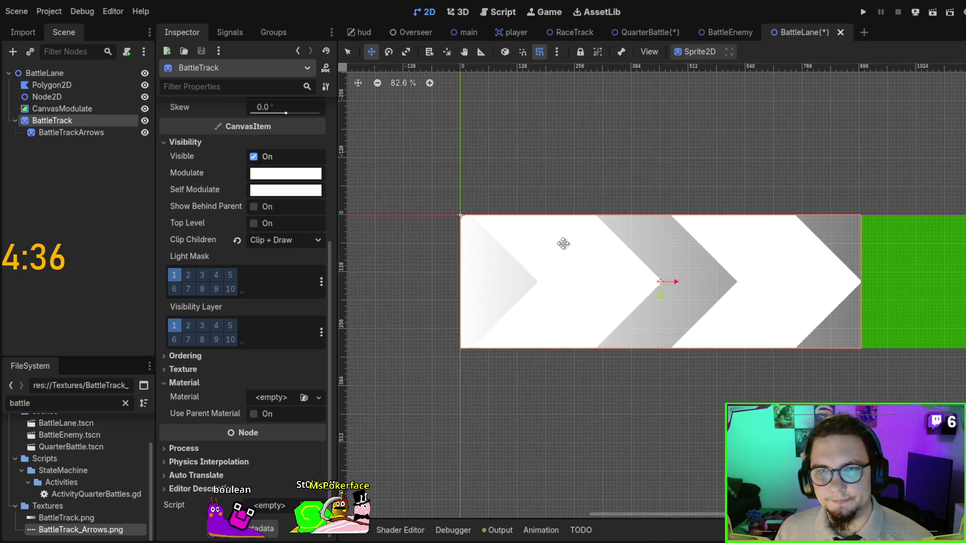
scroll(511, 247, right, 3)
scroll(512, 246, up, 1)
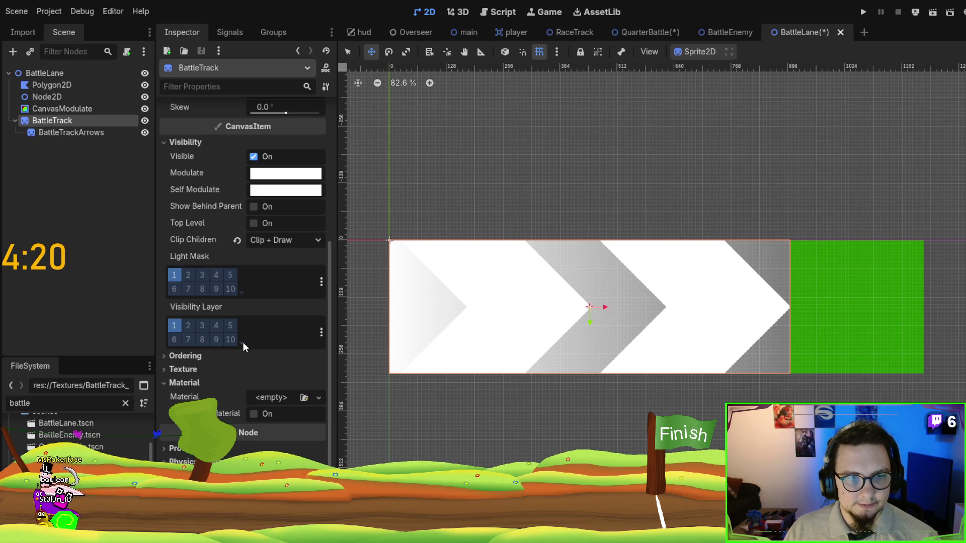
scroll(181, 382, up, 1)
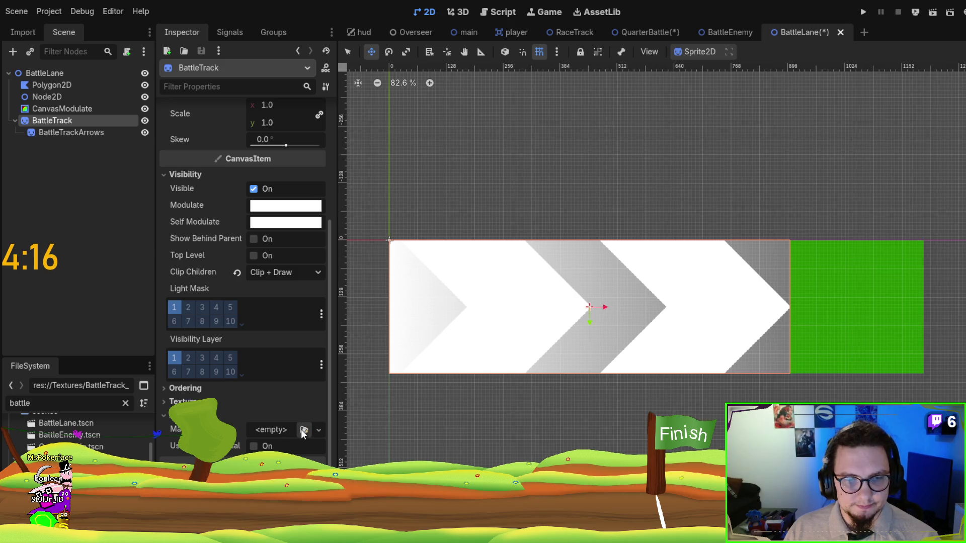
click(318, 430)
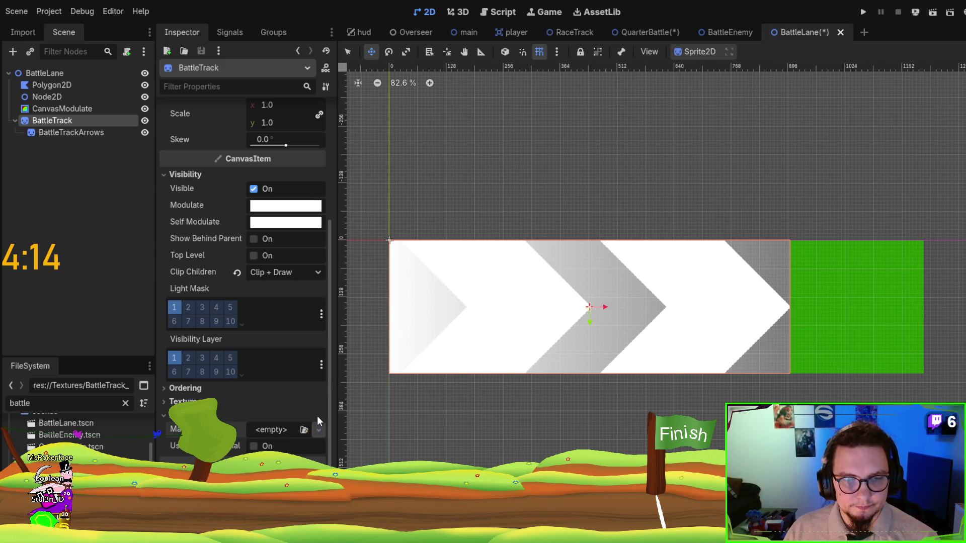
Give BattleTrack a New ShaderMaterial with a fresh BattleLane.gdshader and open its code.
click(284, 436)
click(284, 436)
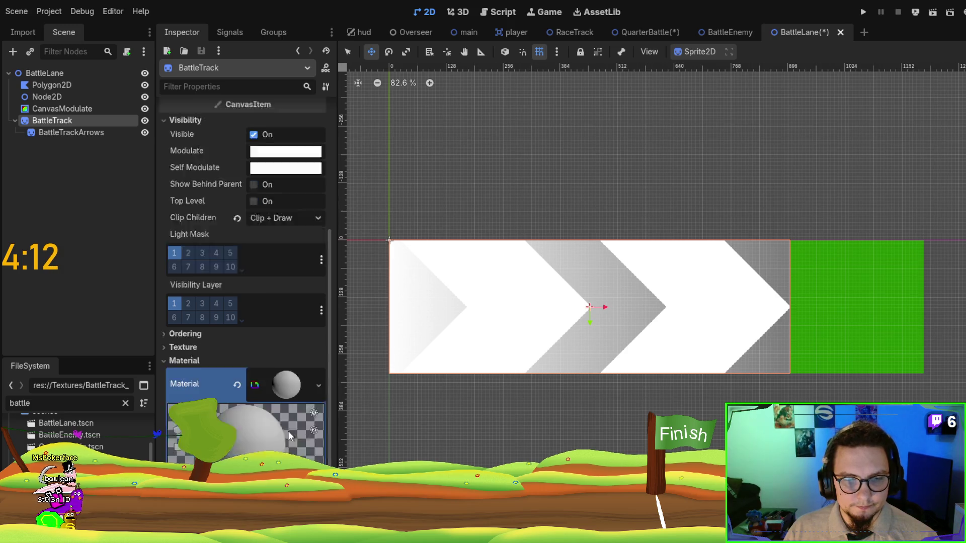
scroll(283, 393, down, 5)
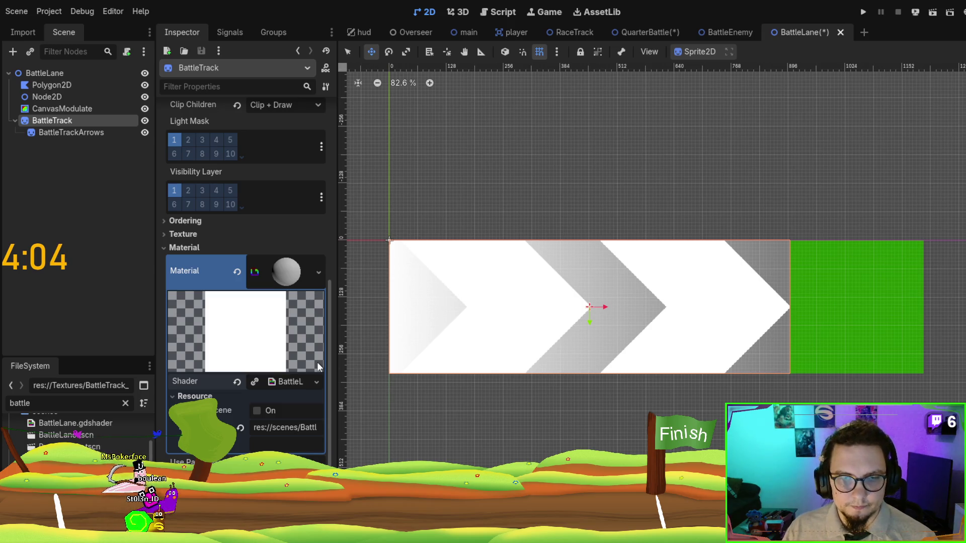
click(287, 382)
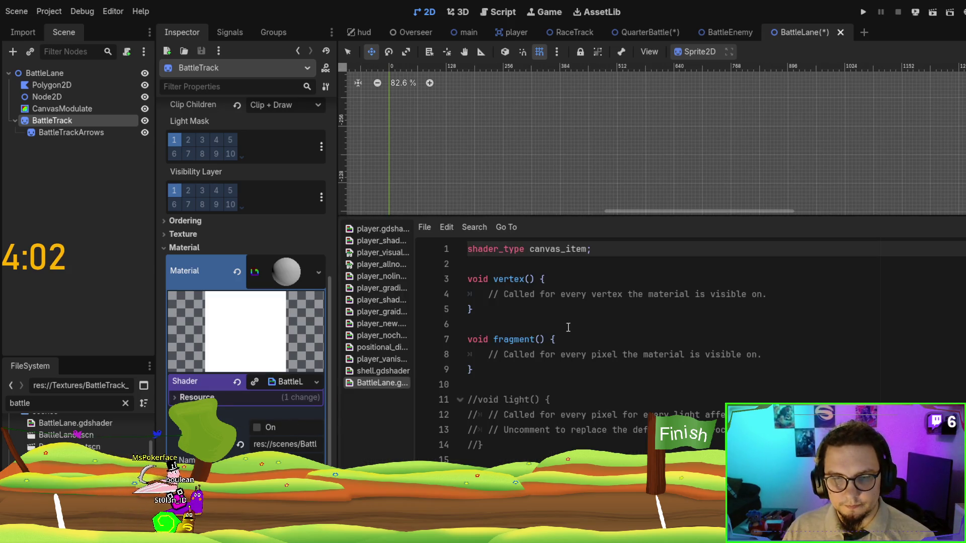
Add blank lines under shader_type and paste the colour uniforms from player_new.gdshader.
drag(488, 355, 813, 357)
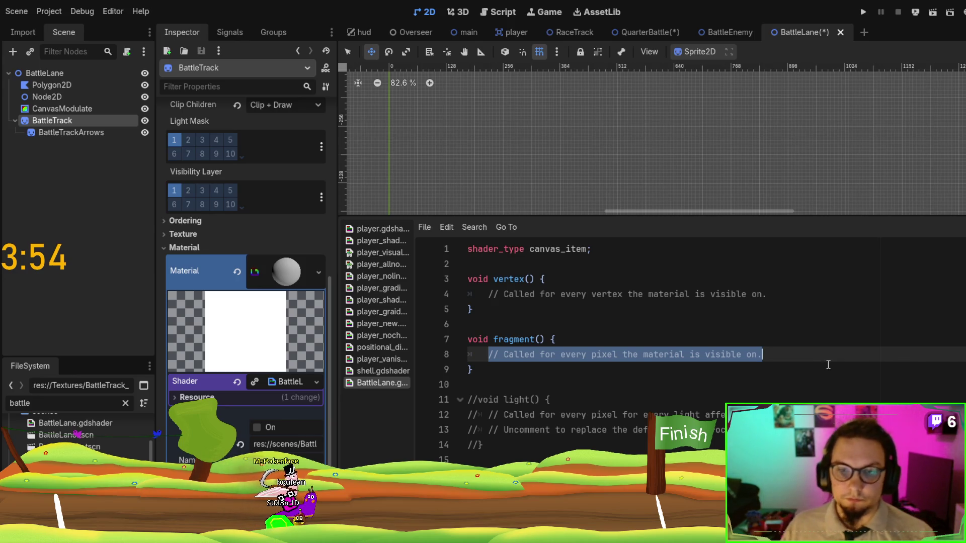
click(667, 251)
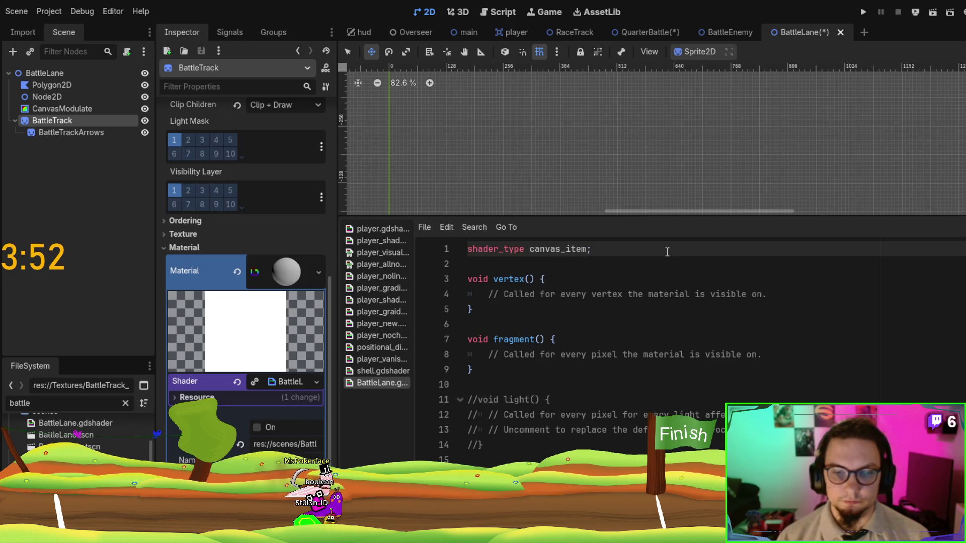
key(Return)
key(Return)
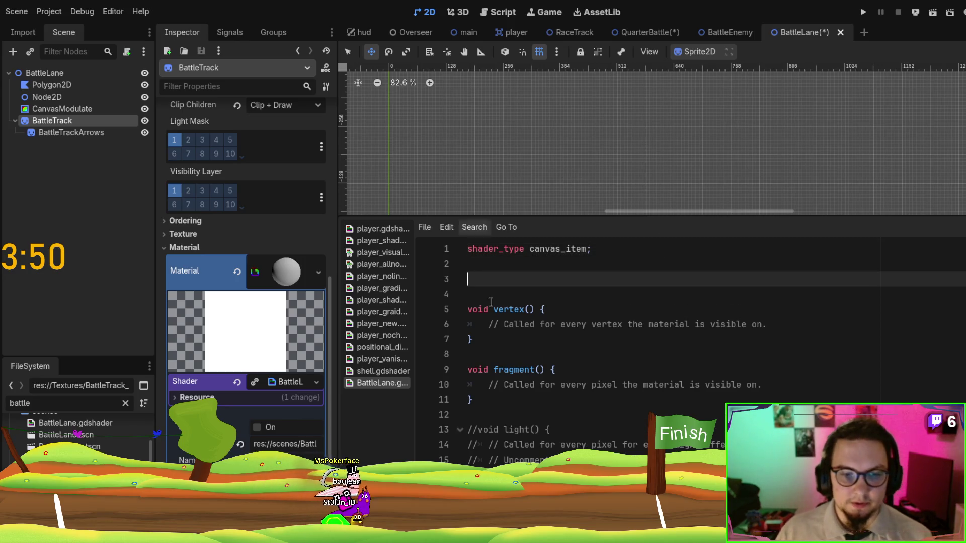
drag(416, 315, 496, 316)
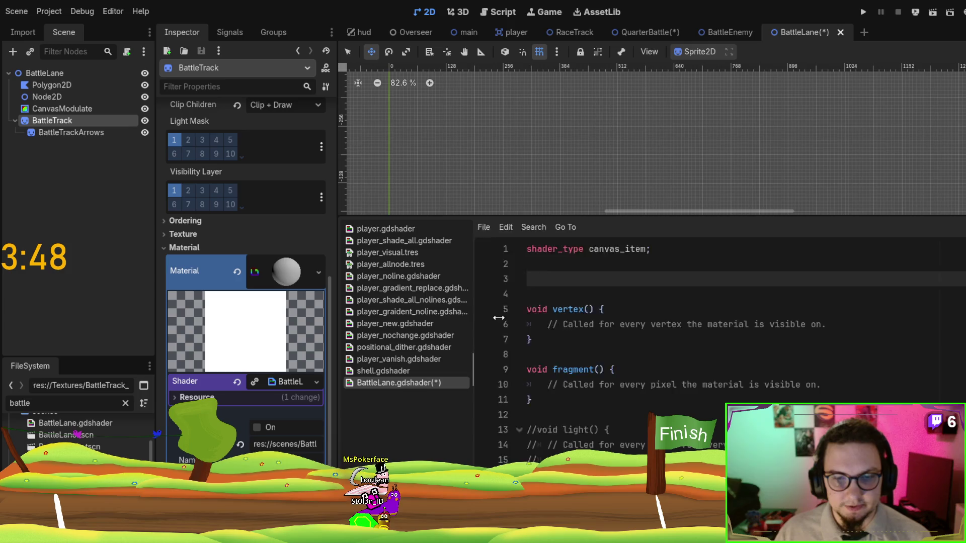
click(406, 326)
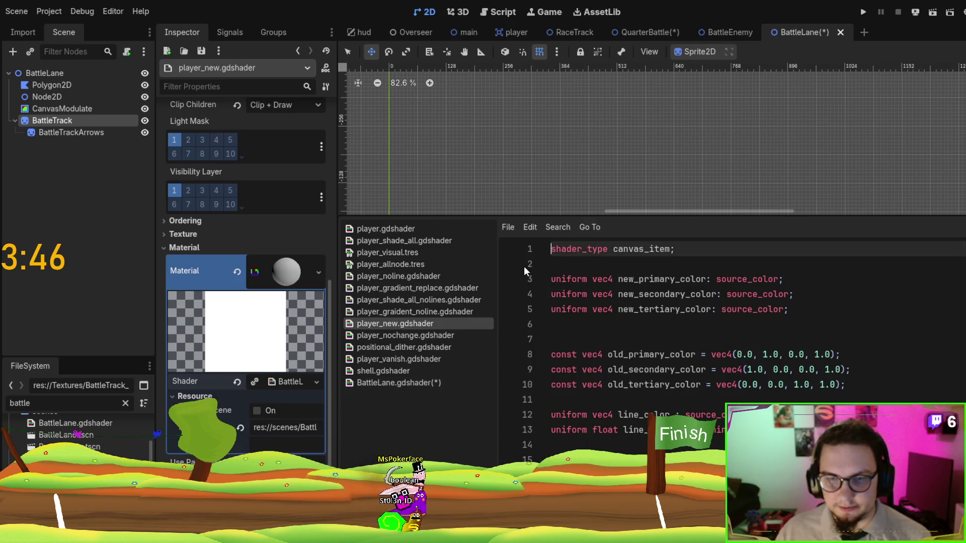
drag(809, 312, 835, 285)
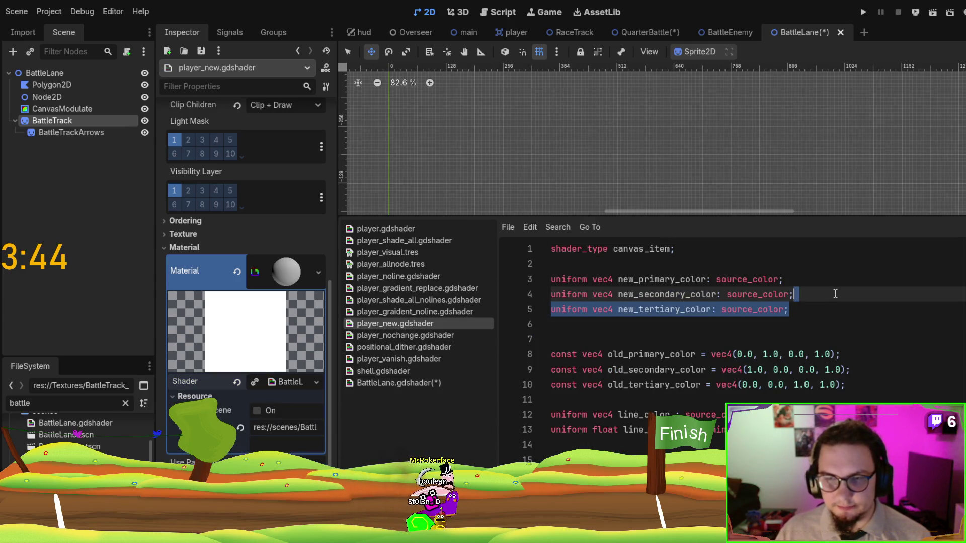
click(390, 382)
text(uniform vec4 new_tertiary_color: source_color;)
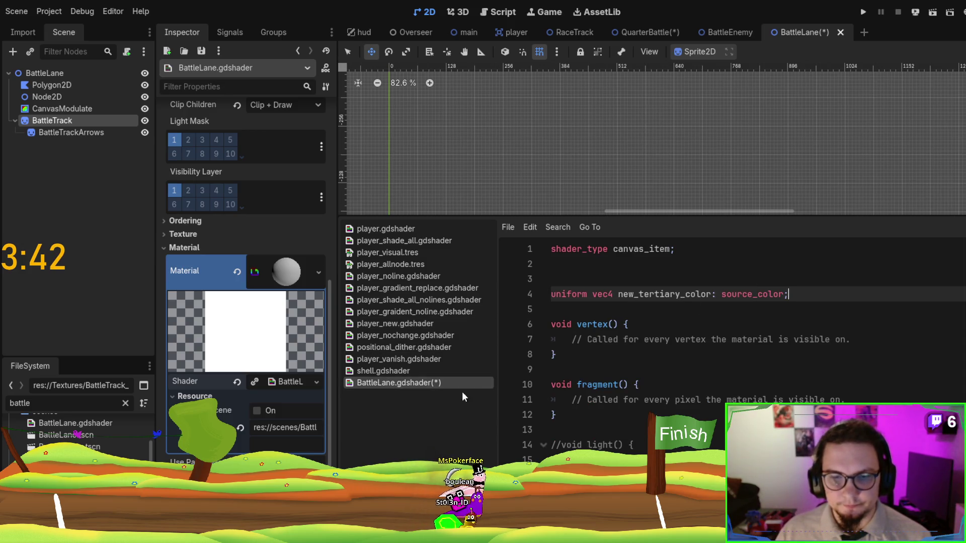
Copy the pixel_size uniform from player_vanish.gdshader and rename it end_alpha.
click(442, 354)
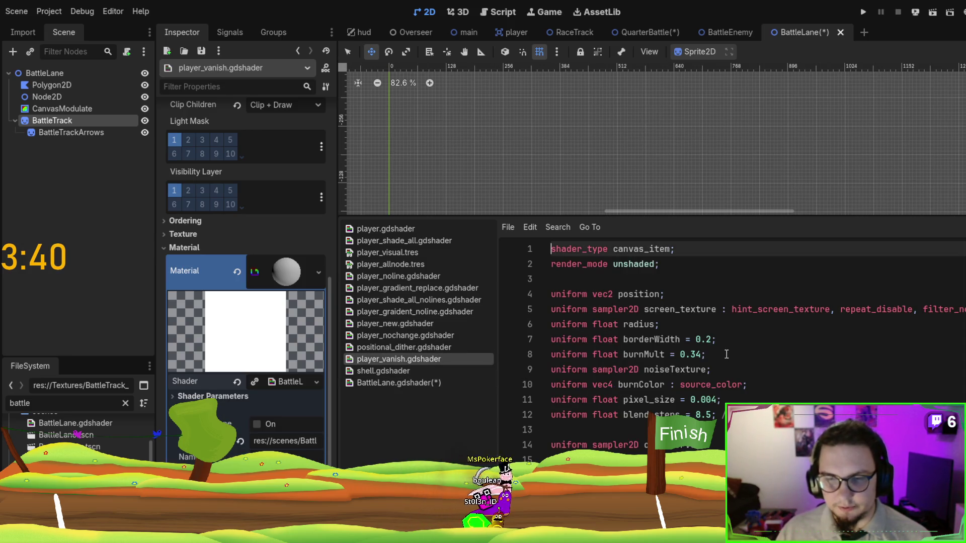
triple_click(762, 401)
key(ctrl+c)
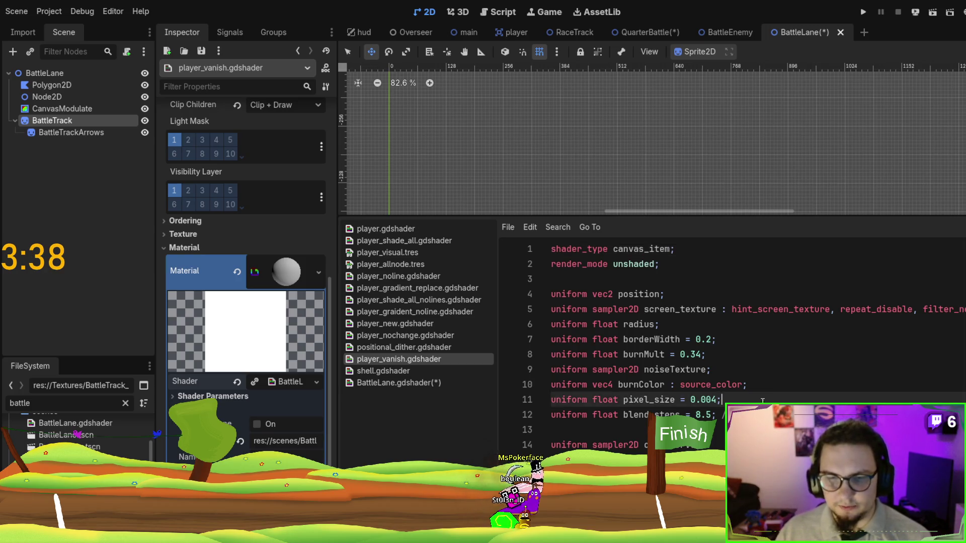
click(403, 383)
key(ctrl+v)
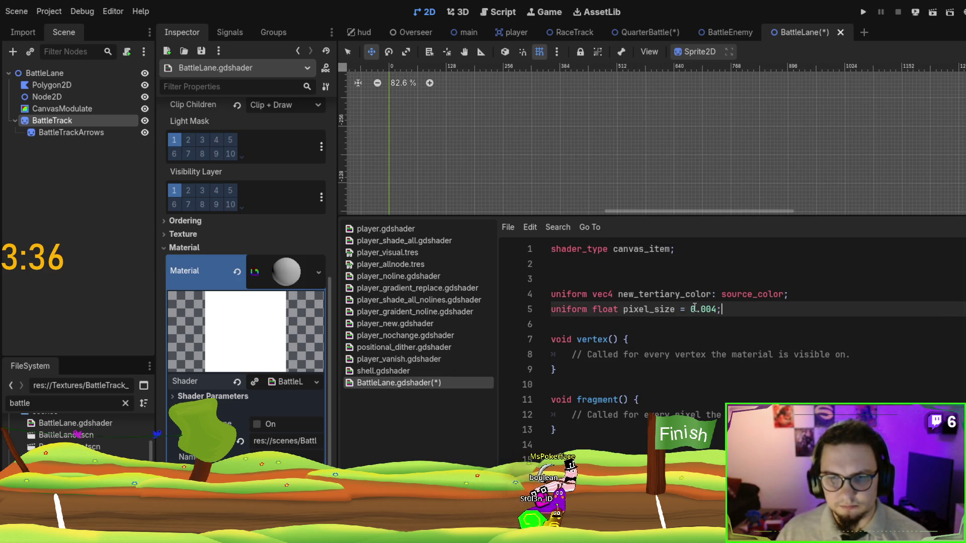
double_click(647, 309)
text(end)
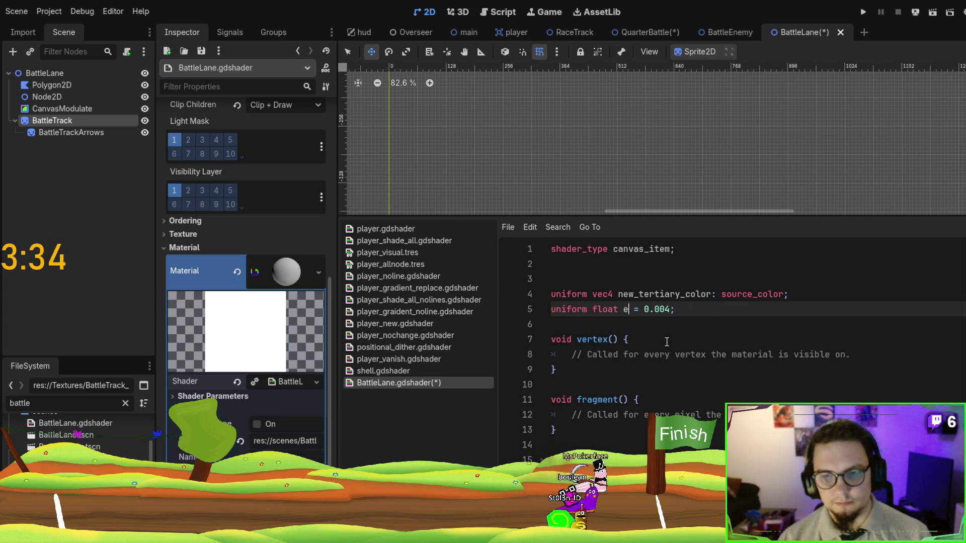
text(_alpha)
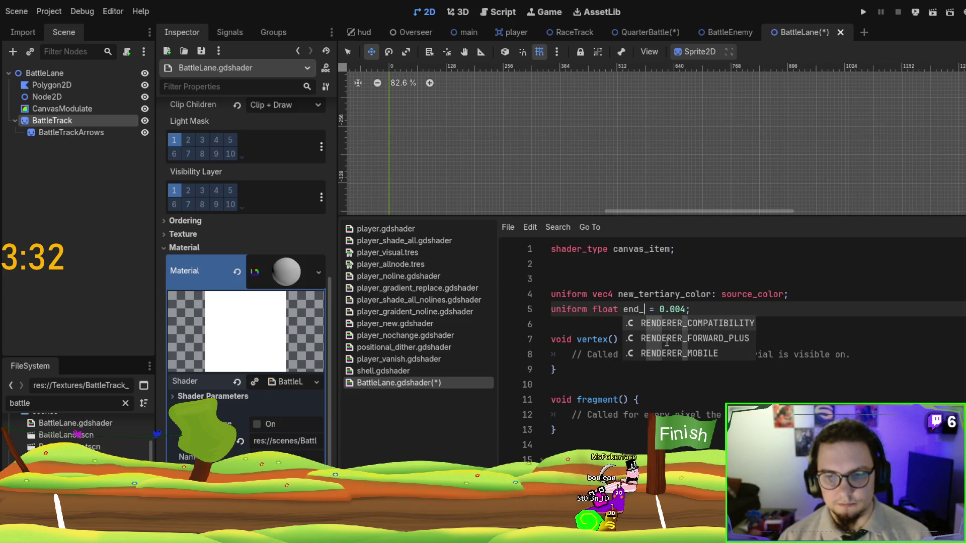
Rename new_tertiary_color to tint and set end_alpha's default to 0.5.
double_click(665, 295)
text(t)
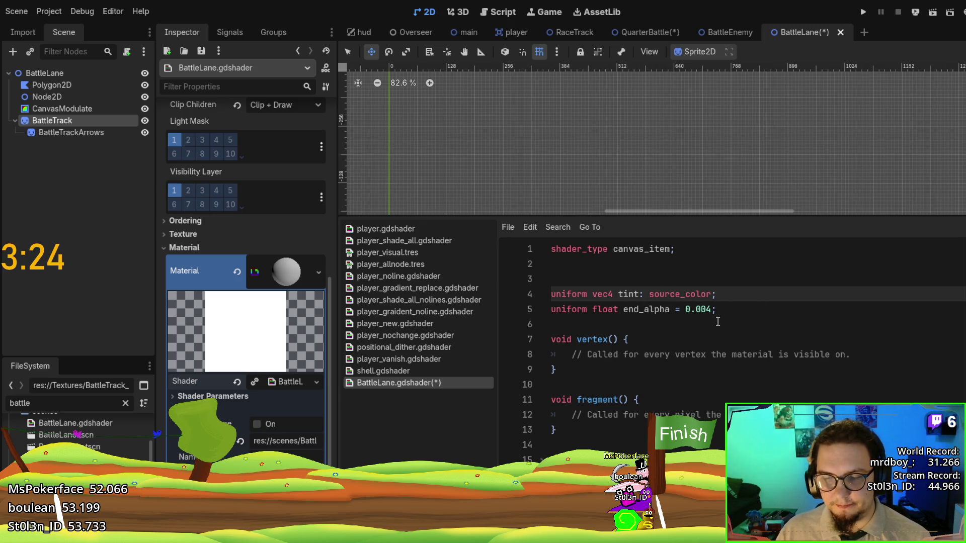
click(709, 309)
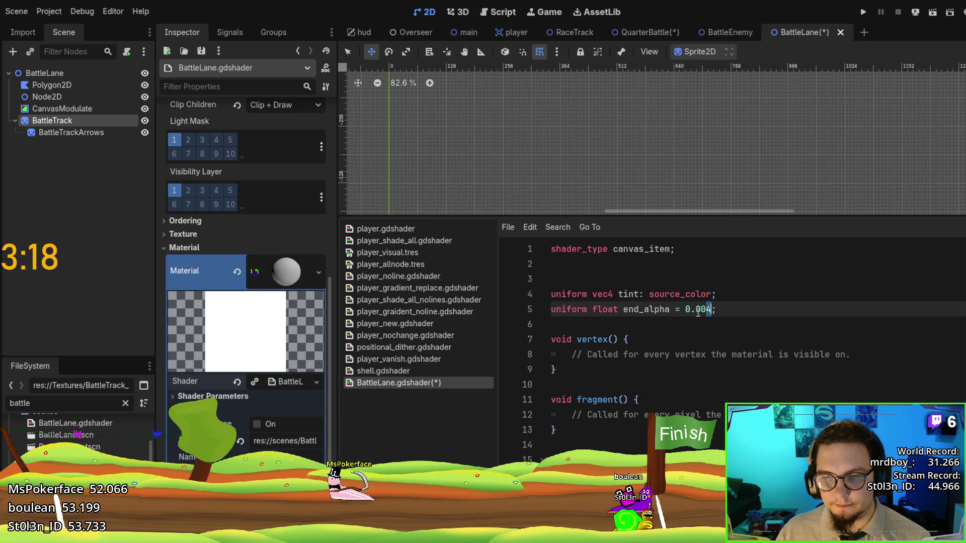
double_click(698, 313)
text(5)
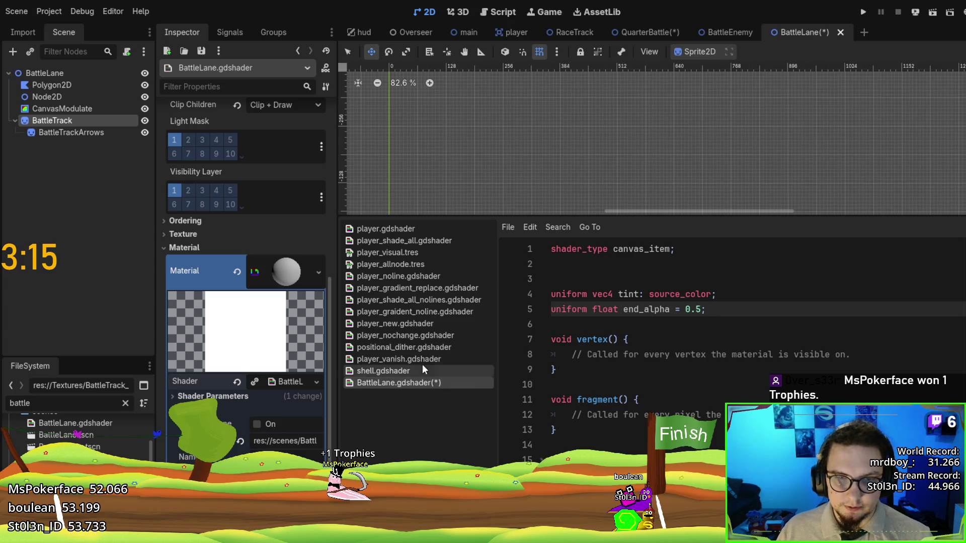
Copy the COLOR = mix line from player_shade_all_nolines into BattleLane's fragment placeholder.
click(413, 299)
scroll(742, 352, down, 3)
scroll(742, 351, down, 7)
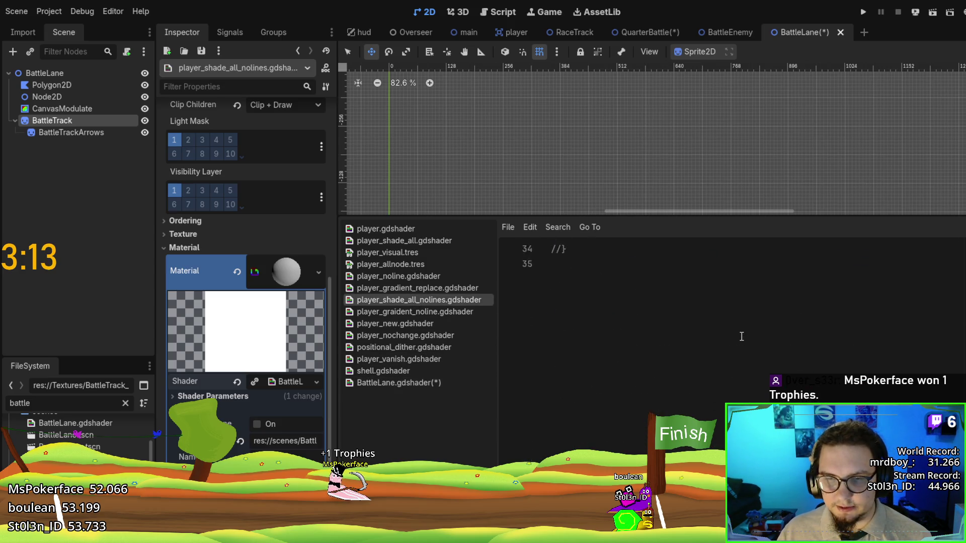
scroll(741, 334, up, 4)
click(856, 384)
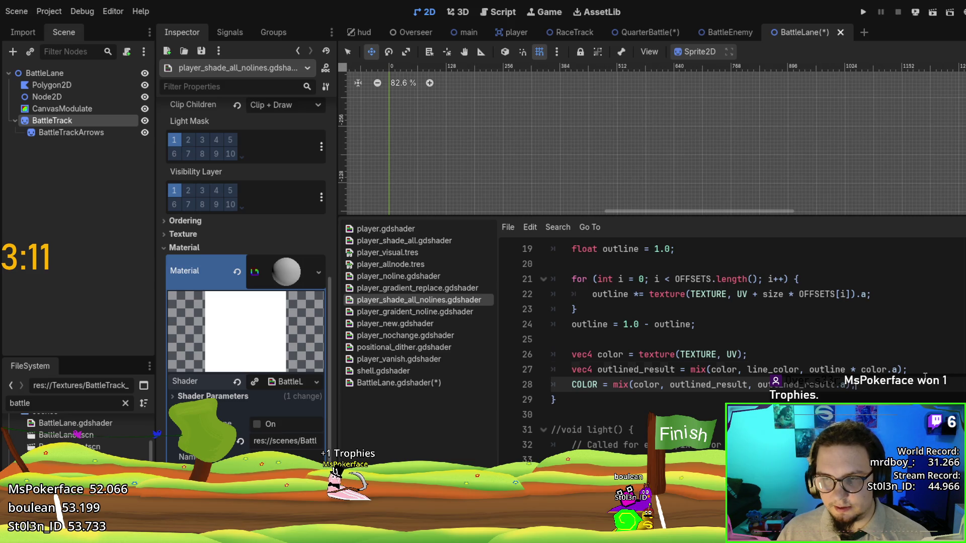
click(405, 383)
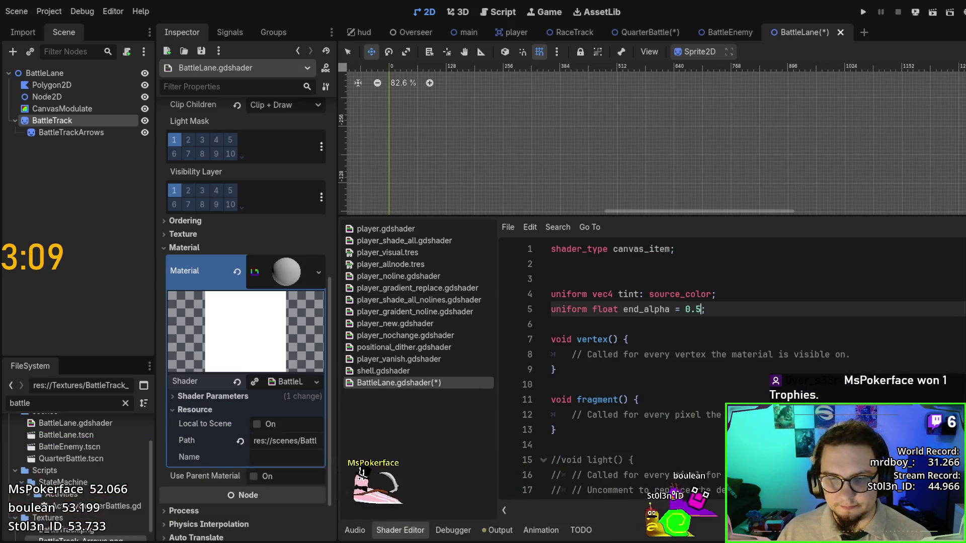
click(723, 415)
Rewrite the fragment line as COLOR = vec4(COLOR.rgb, COLOR.a) and save with Ctrl+S.
key(shift+Home)
key(ctrl+v)
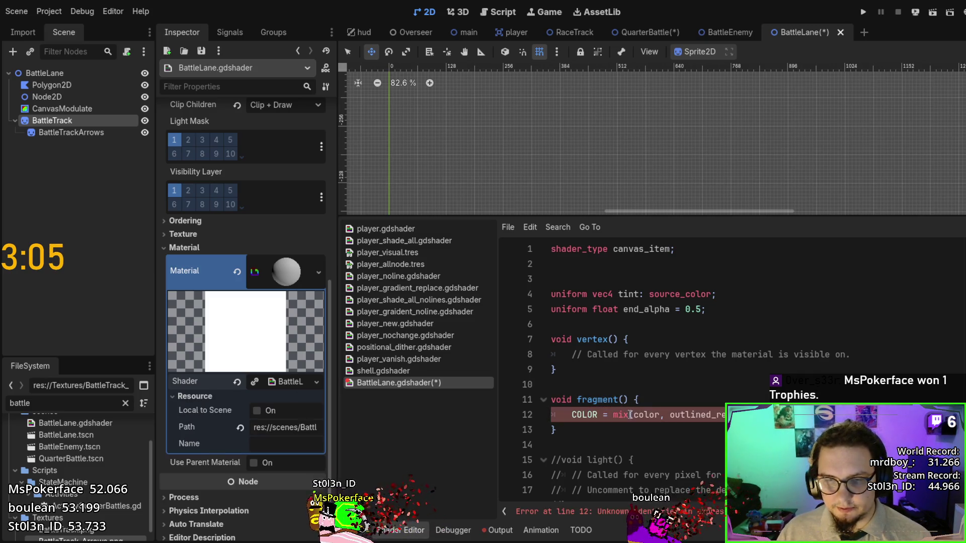
drag(632, 415, 745, 416)
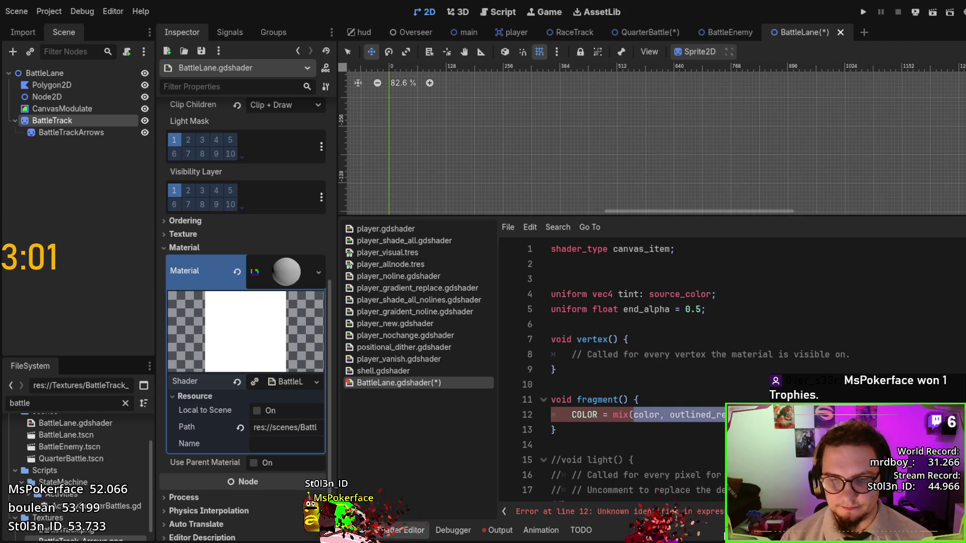
text(COLOR.)
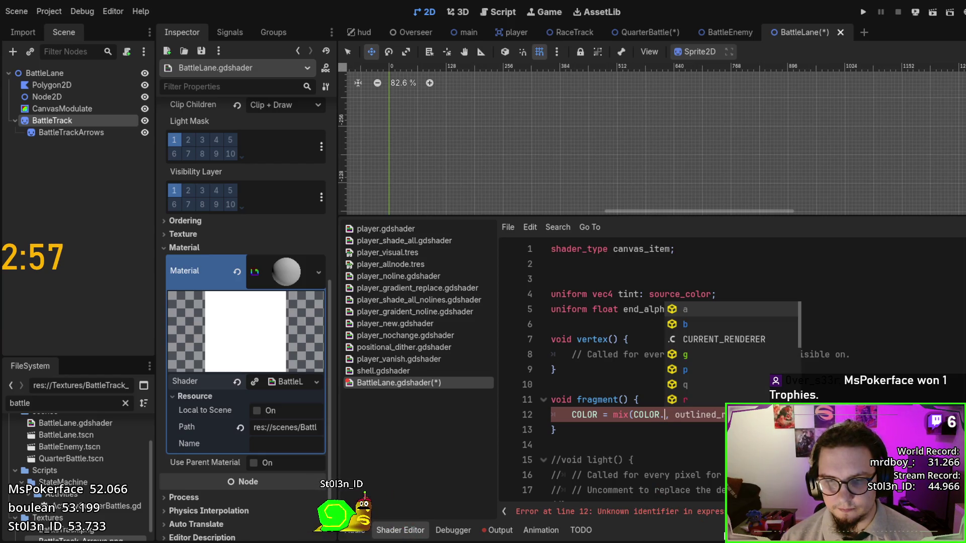
text(rgb)
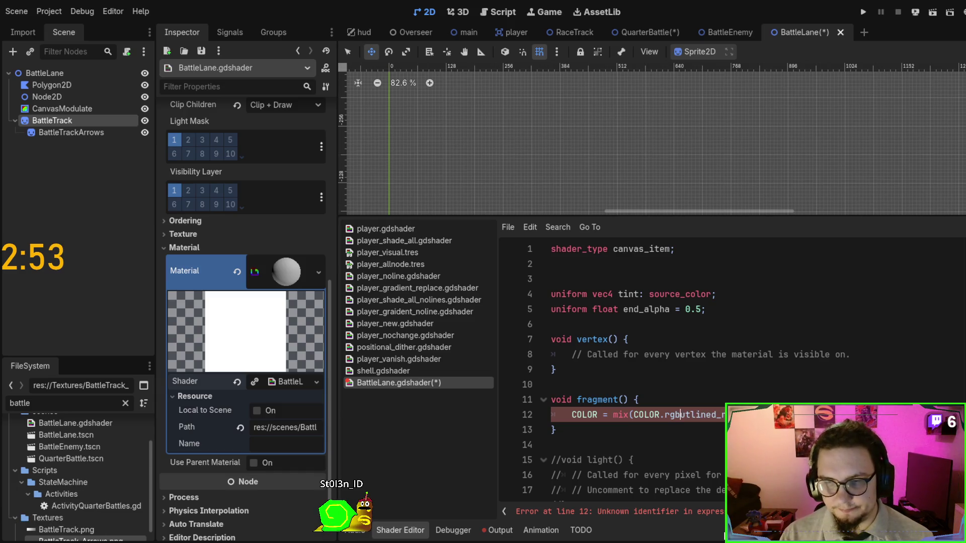
key(Delete)
key(Delete)
key(Delete)
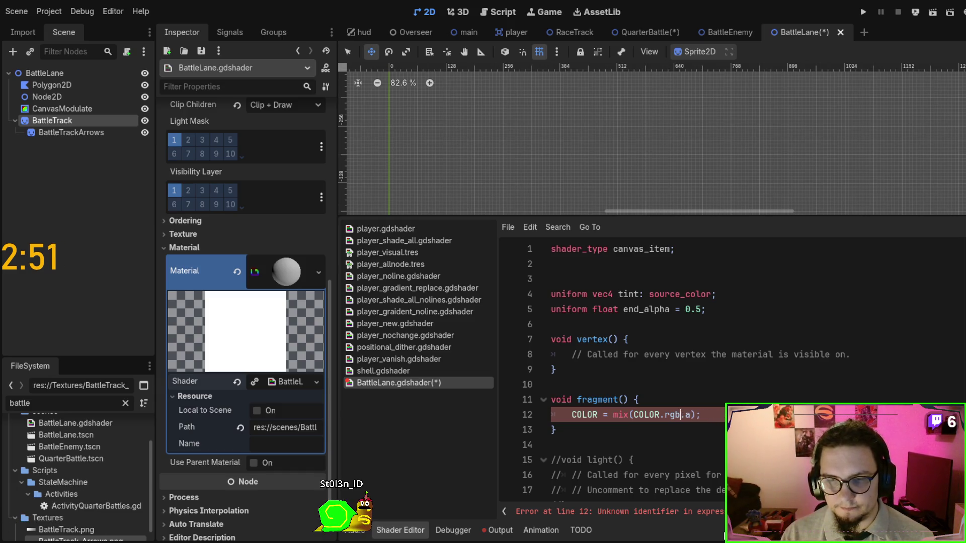
text(, CO)
key(Return)
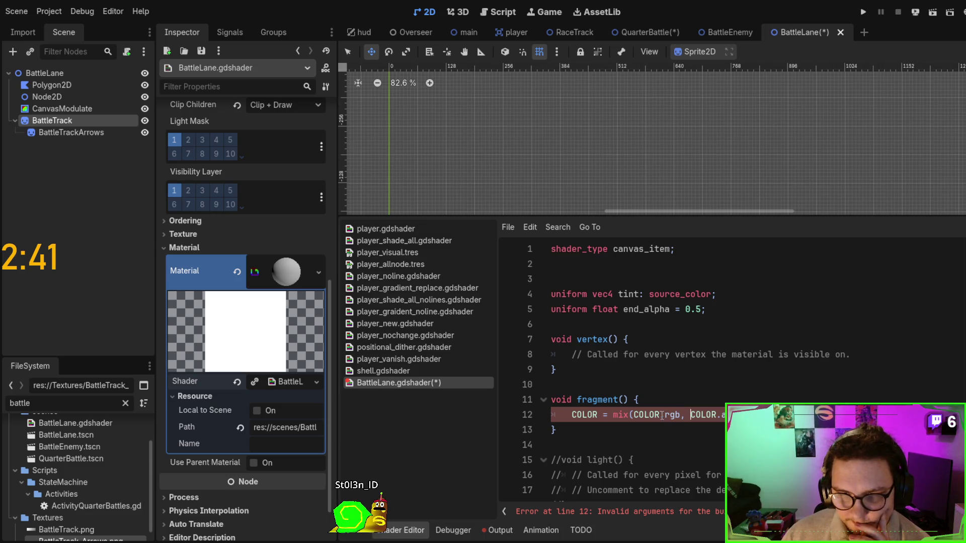
key(BackSpace)
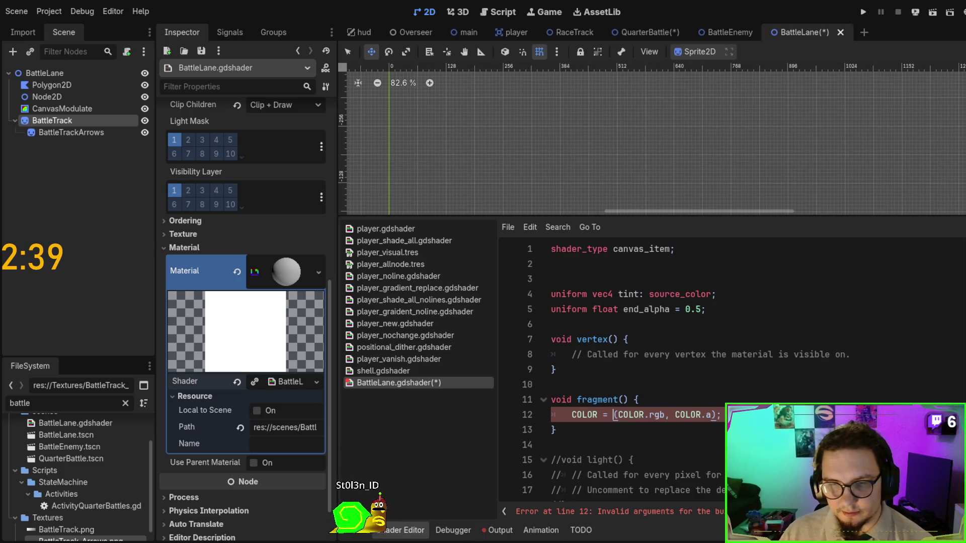
text(vec4)
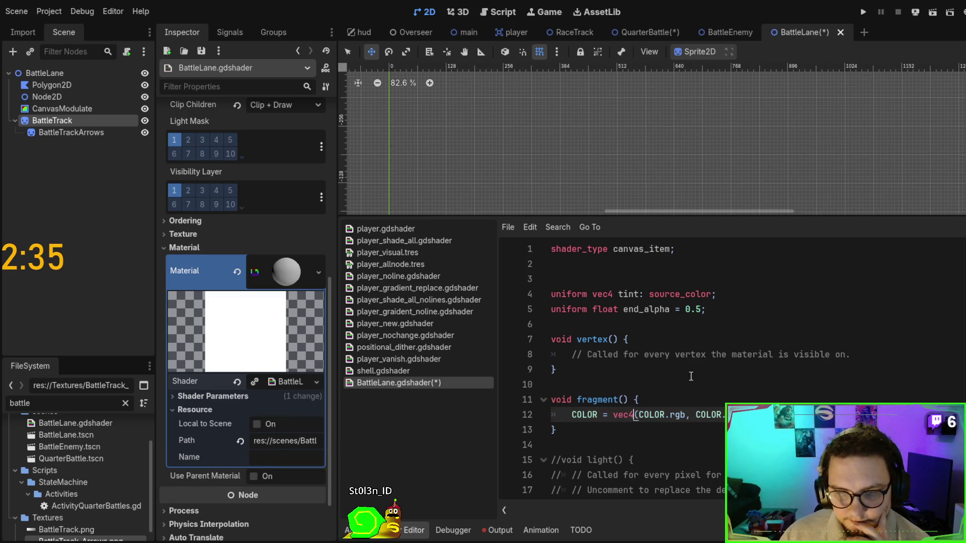
scroll(709, 388, down, 1)
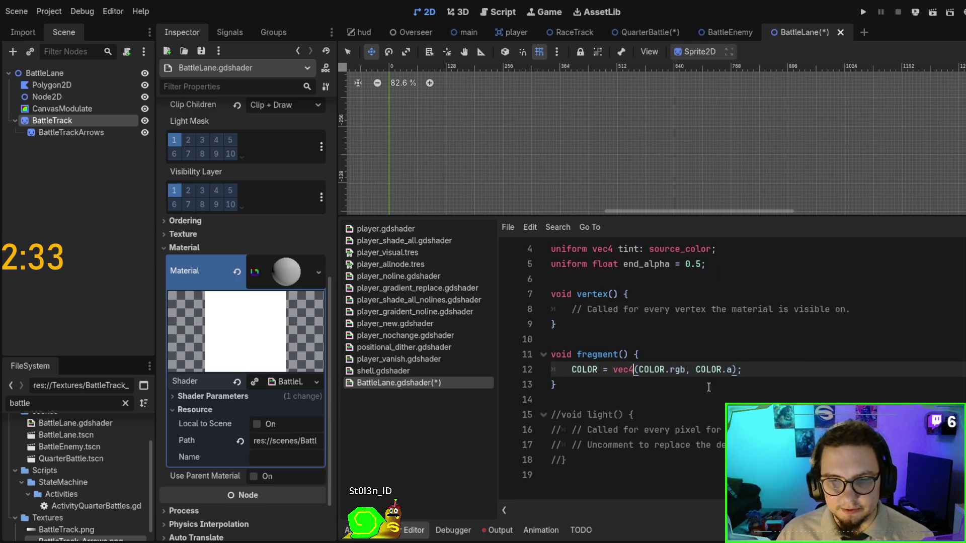
key(ctrl+s)
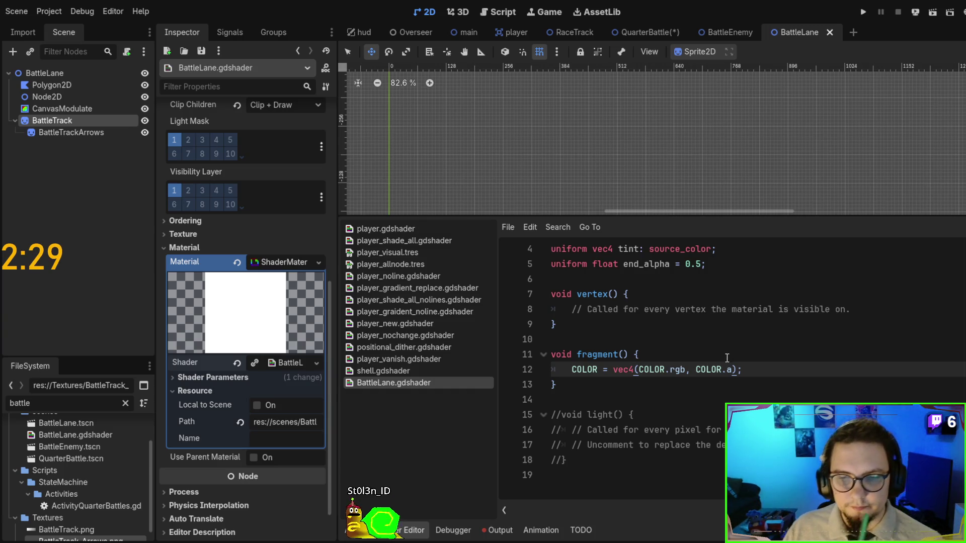
Pan the 2D viewport to the track sprite and save the scene.
scroll(606, 132, down, 5)
scroll(611, 185, up, 1)
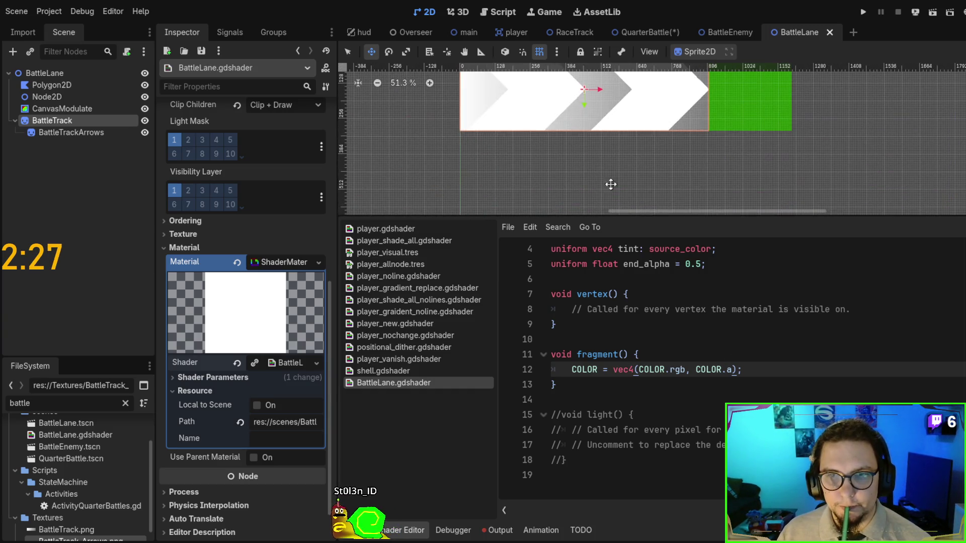
drag(626, 158, 641, 199)
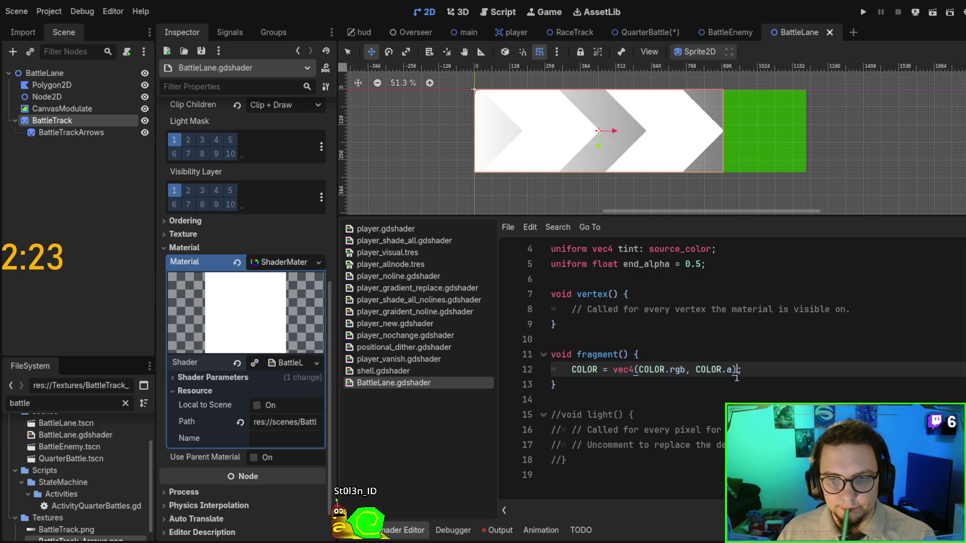
key(ctrl+s)
Set End Alpha to 11.615 under Shader Parameters and select COLOR.a on line 12.
click(289, 363)
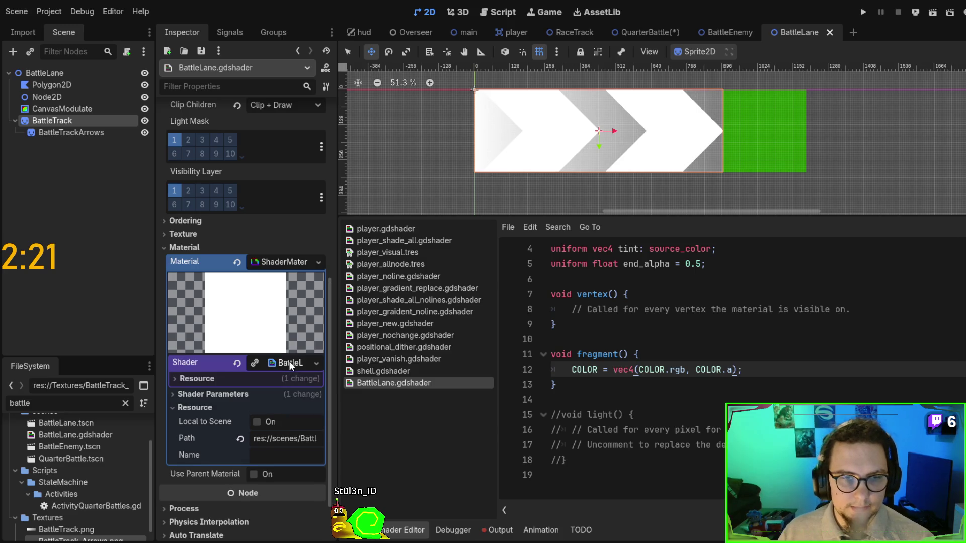
click(257, 375)
click(234, 378)
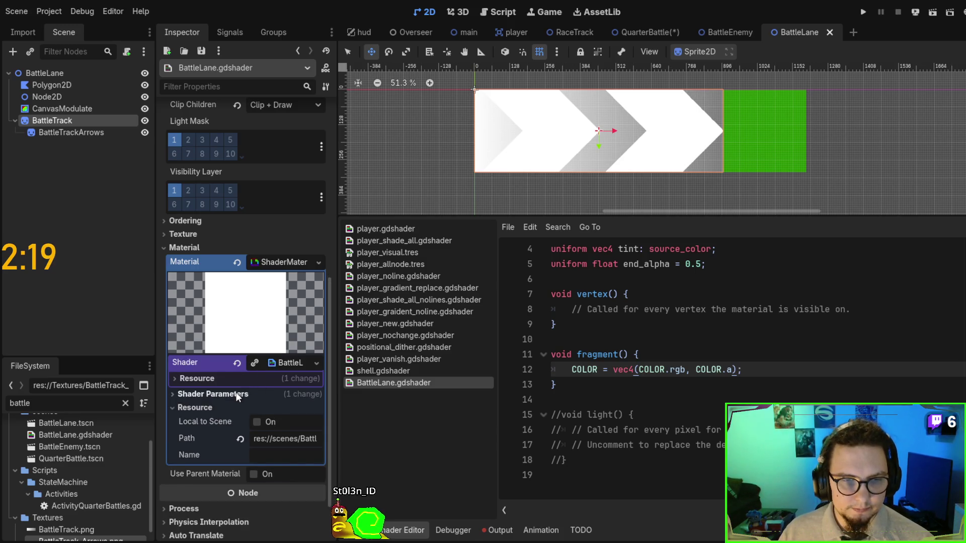
click(236, 394)
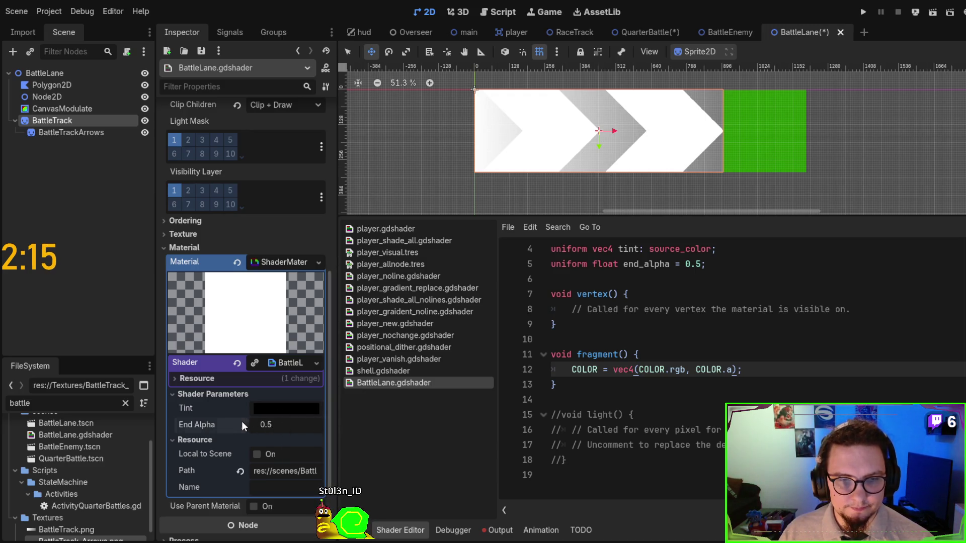
mouse_move(281, 425)
mouse_down()
mouse_move(267, 424)
mouse_move(282, 425)
mouse_up()
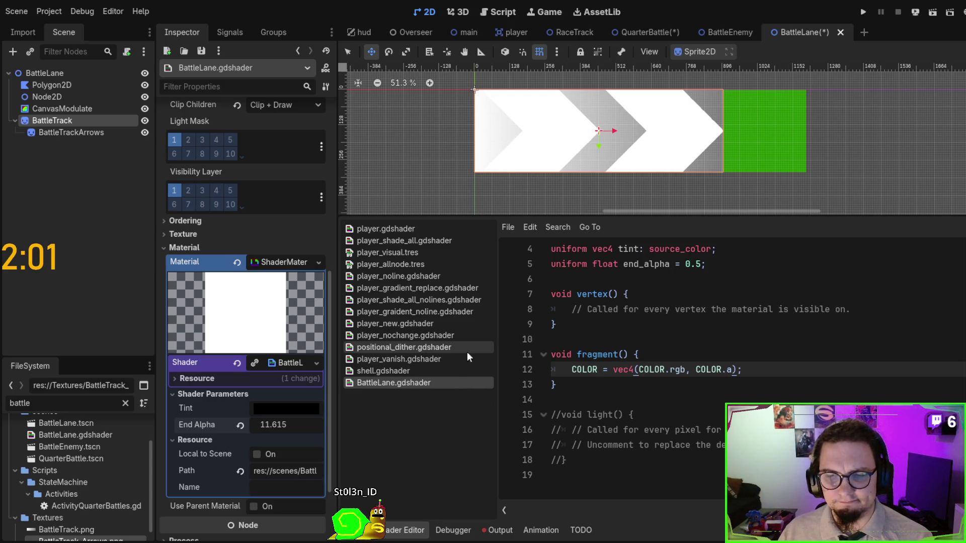
drag(697, 370, 733, 369)
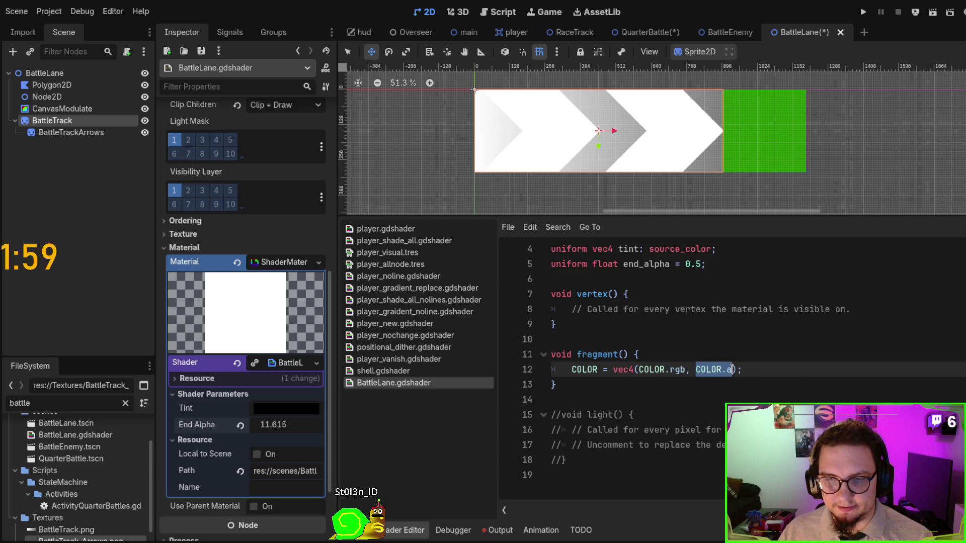
Replace COLOR.a with end_alpha in the vec4 output.
text(endd)
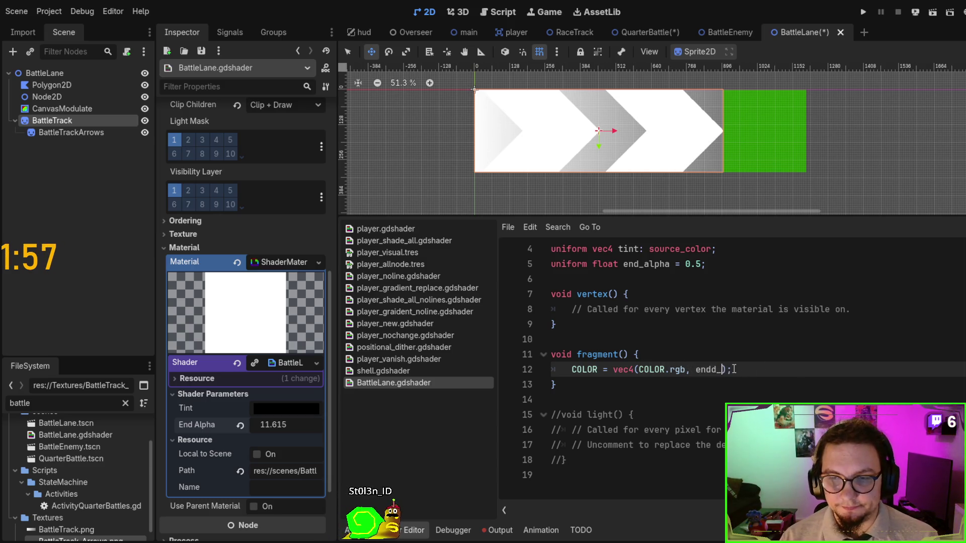
text(_alpha)
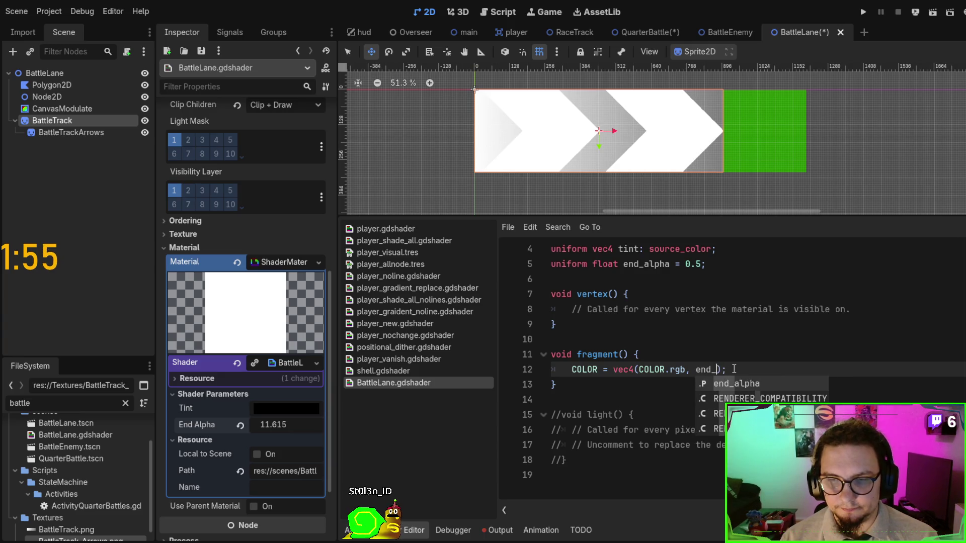
key(ctrl+s)
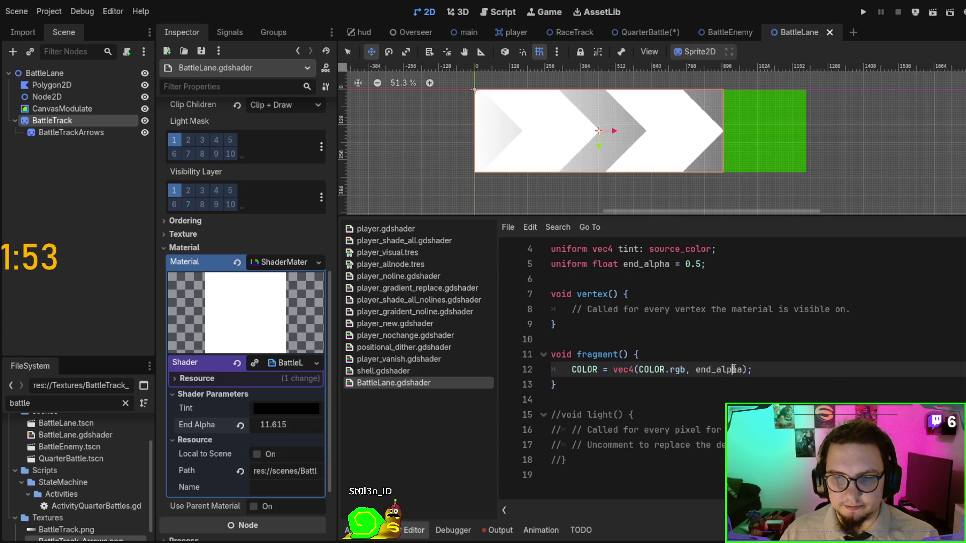
double_click(732, 370)
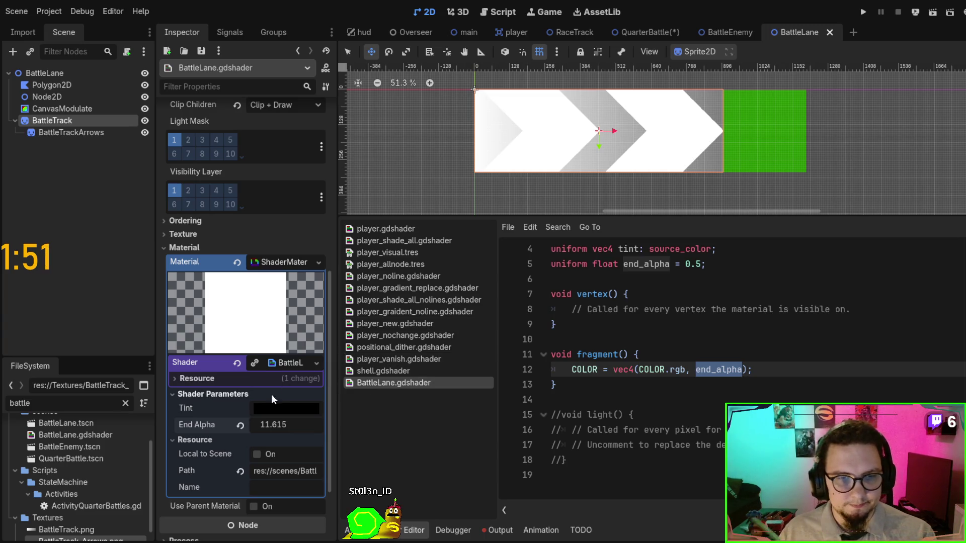
Drag the End Alpha parameter down and back up, settling at 0.595.
drag(277, 424, 193, 425)
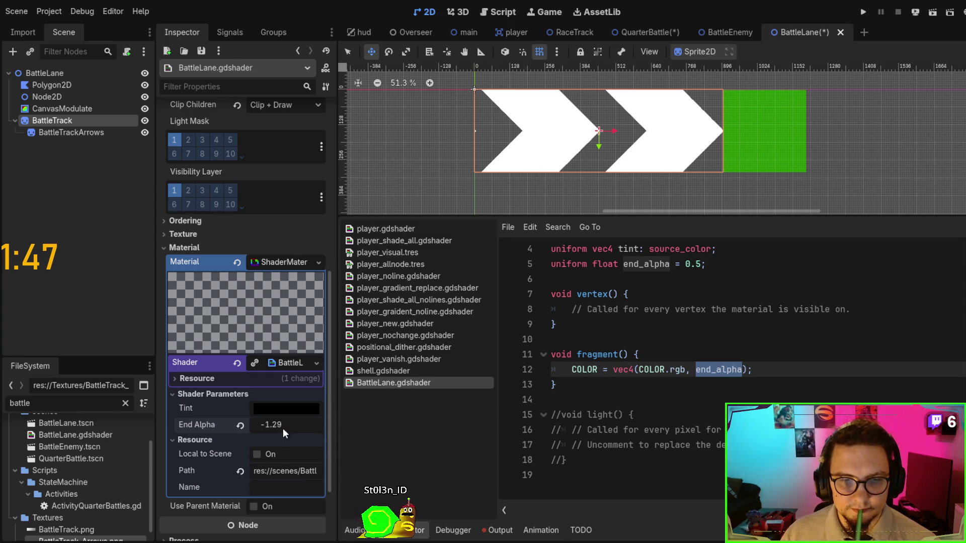
mouse_move(287, 424)
mouse_down()
mouse_move(325, 425)
mouse_move(272, 424)
mouse_up()
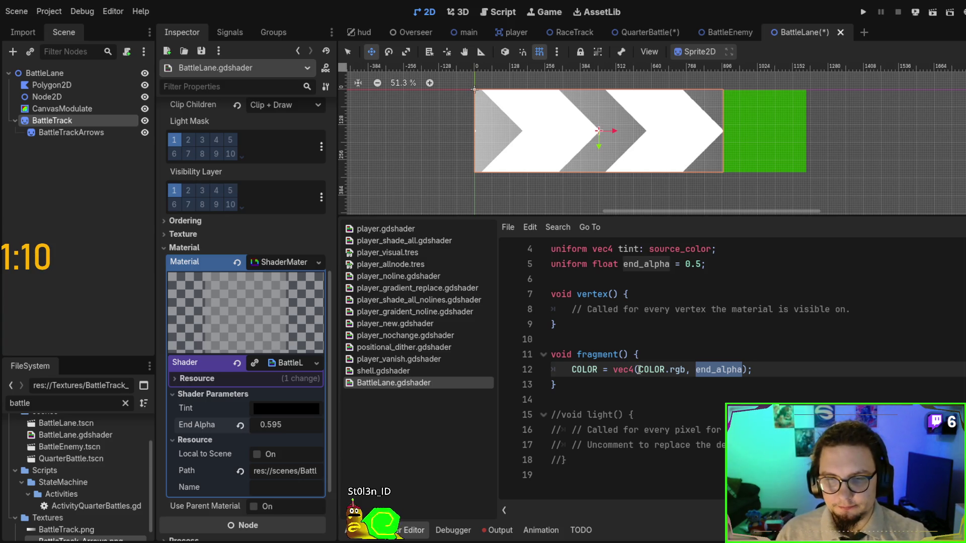
drag(639, 369, 687, 370)
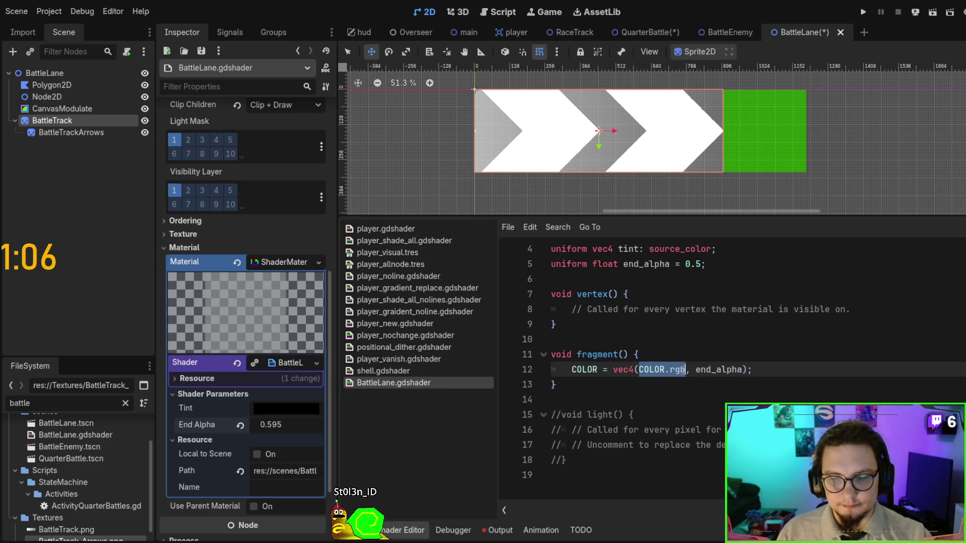
Replace COLOR.rgb with tint so the output reads vec4(tint, end_alpha).
double_click(677, 371)
key(BackSpace)
key(BackSpace)
key(BackSpace)
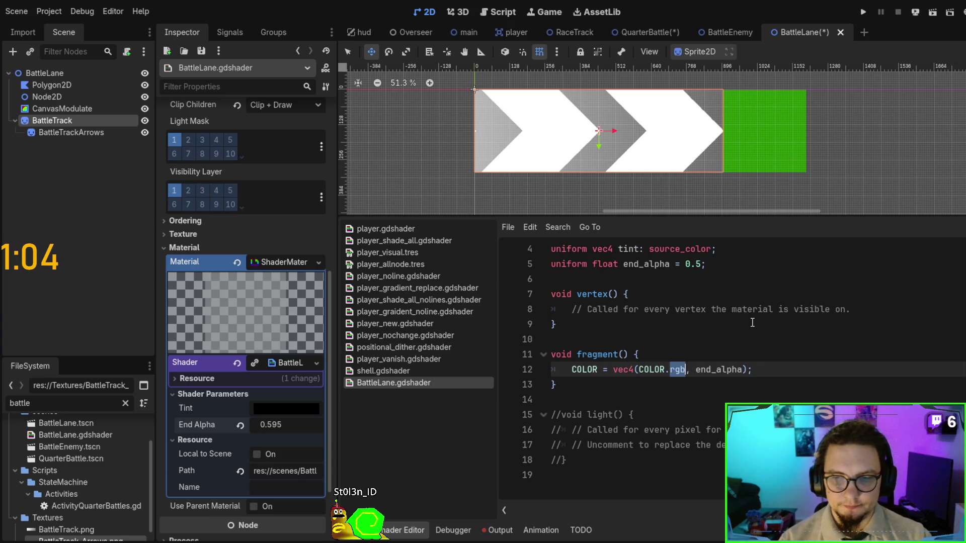
text(l)
key(BackSpace)
key(BackSpace)
text(1.0)
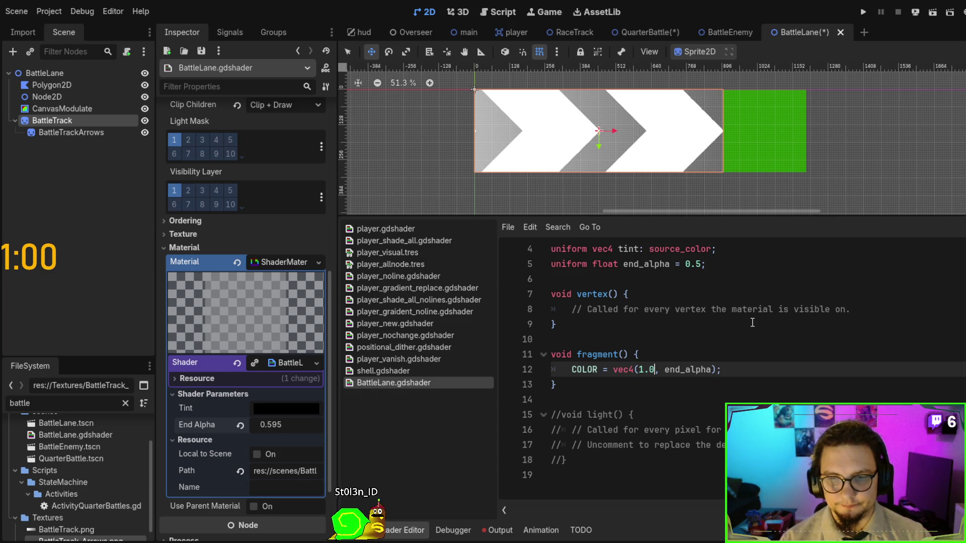
key(ctrl+space)
key(BackSpace)
key(BackSpace)
key(BackSpace)
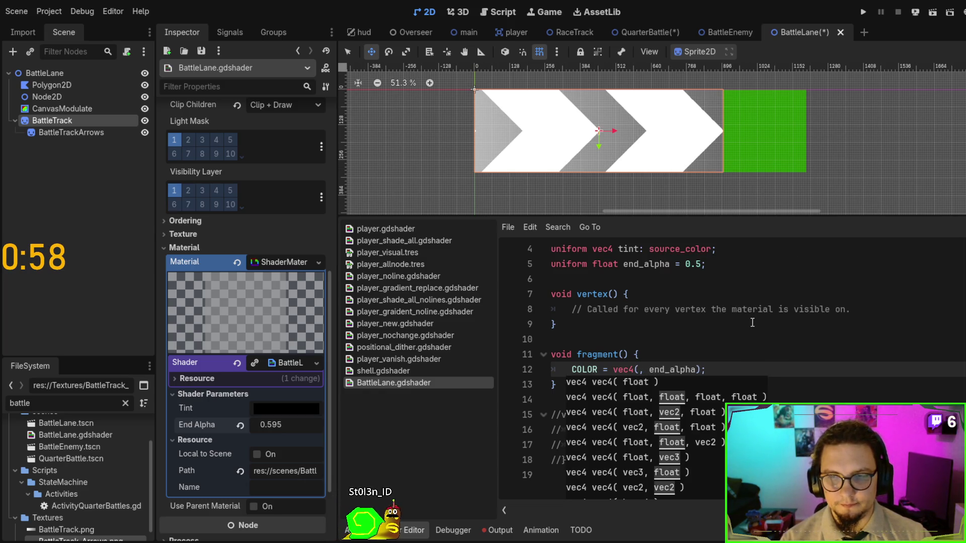
text(tint)
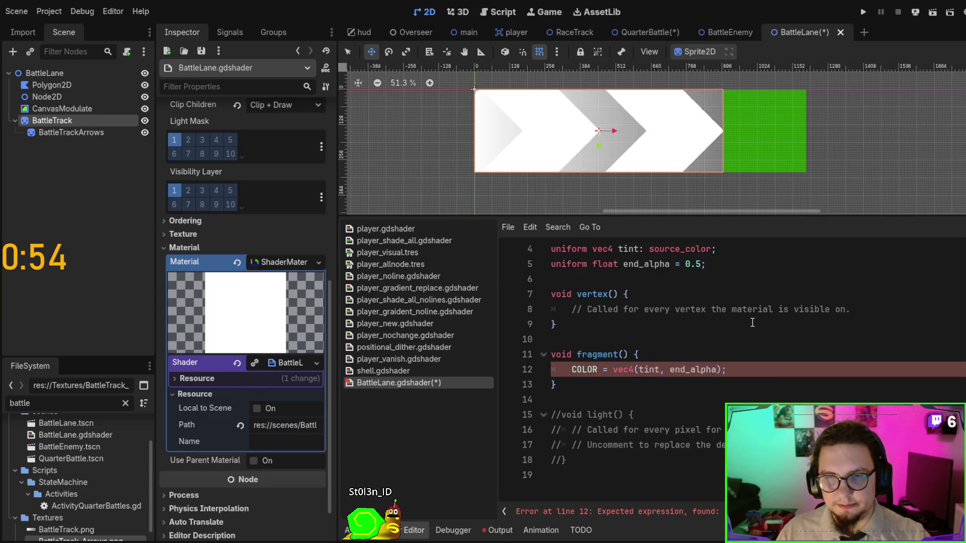
Change the tint uniform's type to vec3 and save the shader.
click(612, 249)
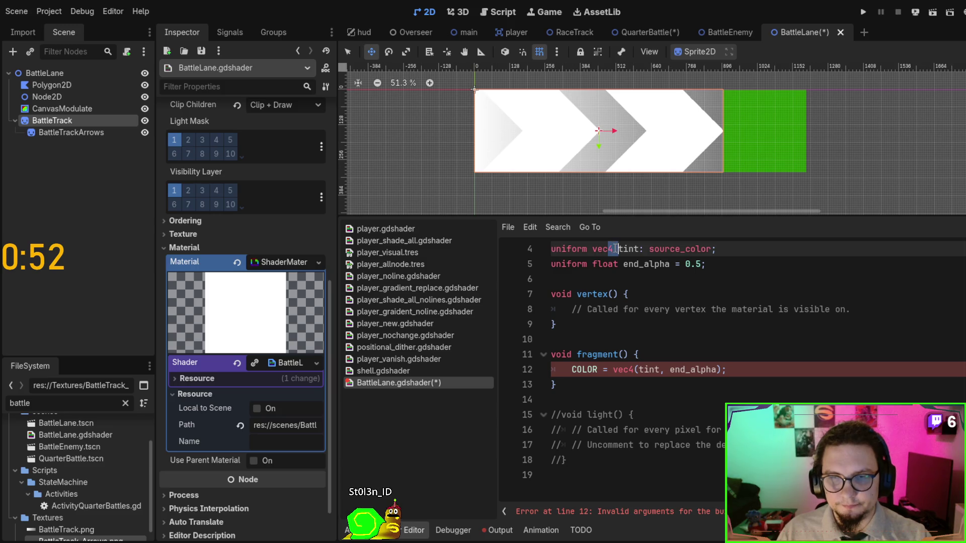
text(3)
click(659, 310)
key(ctrl+s)
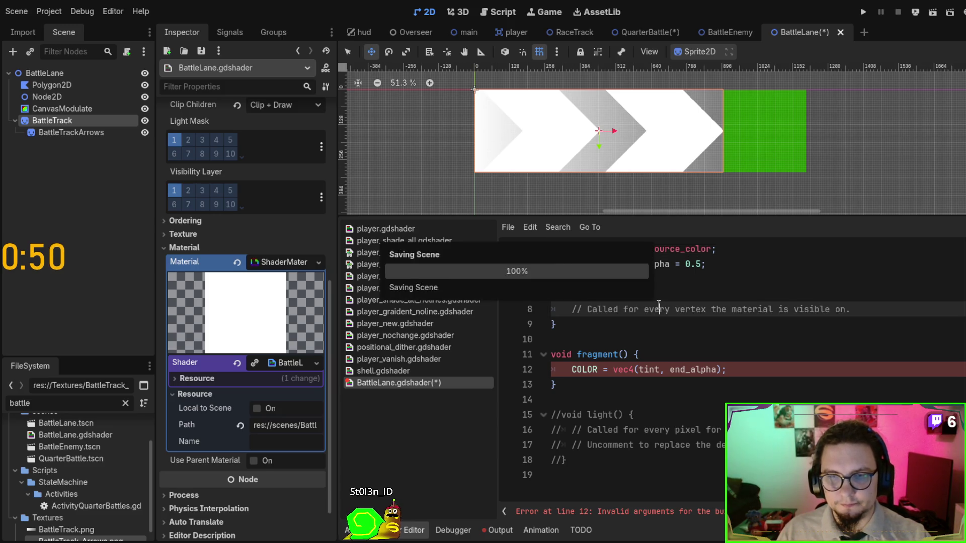
Set the Tint shader parameter to red.
click(271, 377)
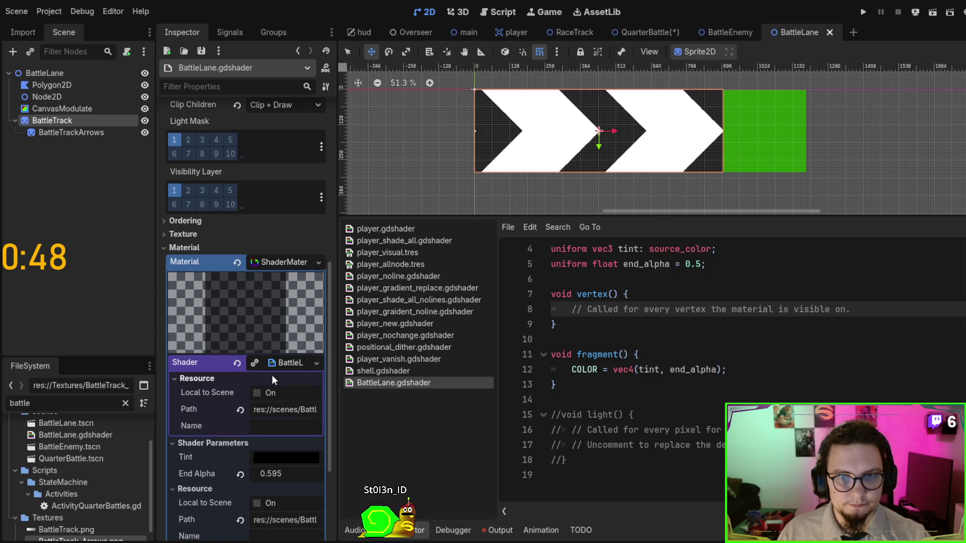
click(270, 458)
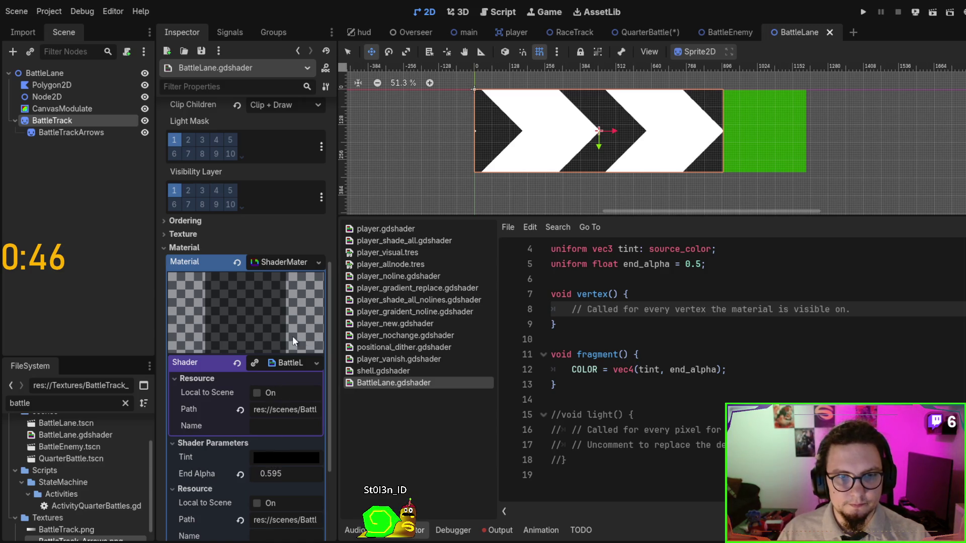
click(303, 322)
mouse_move(258, 339)
mouse_down()
mouse_move(322, 346)
mouse_move(262, 342)
mouse_up()
click(710, 376)
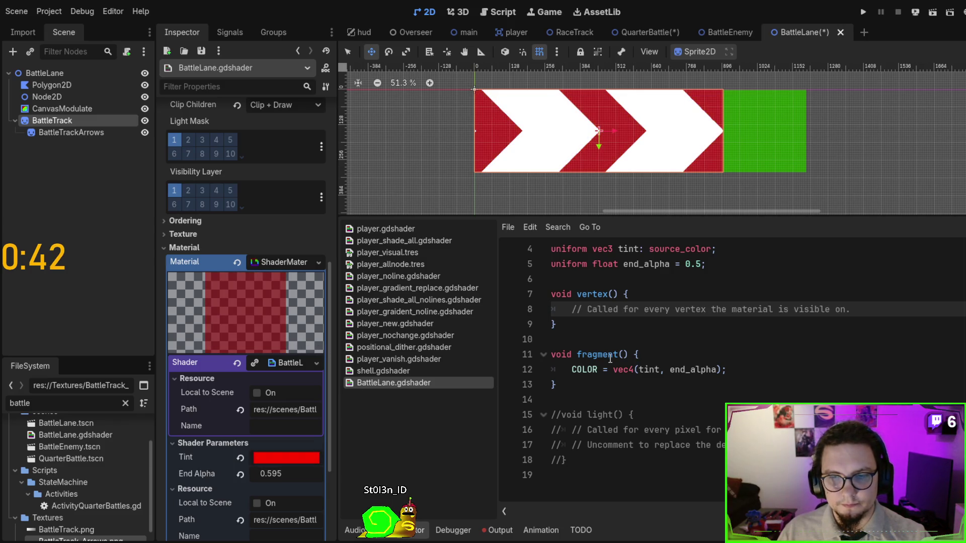
Duplicate the end_alpha uniform line and select 'end' in the copy's name.
scroll(674, 359, up, 1)
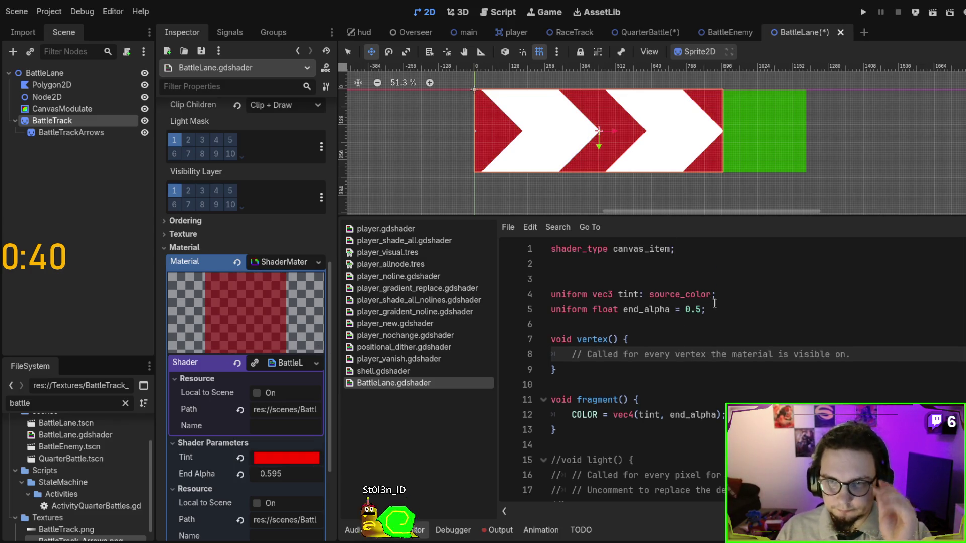
drag(726, 316, 735, 299)
key(ctrl+c)
key(Right)
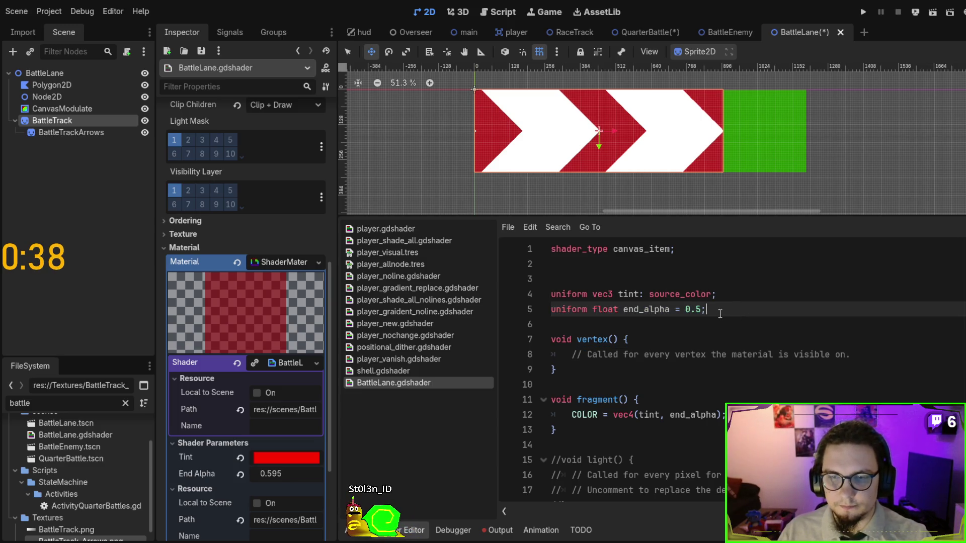
key(ctrl+v)
drag(624, 324, 642, 324)
Rename the duplicated uniform to start_alpha and add a blank line at the top of fragment().
text(start)
click(669, 406)
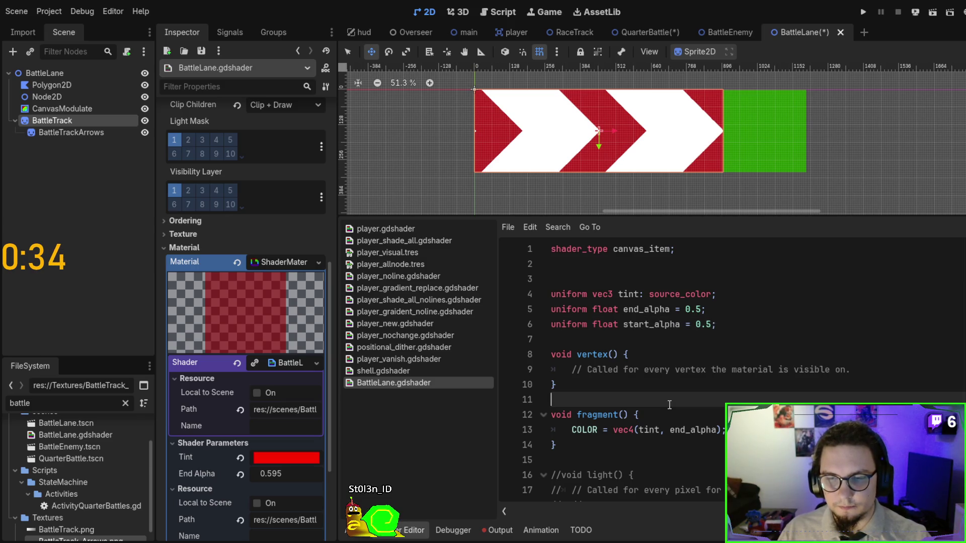
scroll(670, 406, down, 1)
click(809, 364)
key(Return)
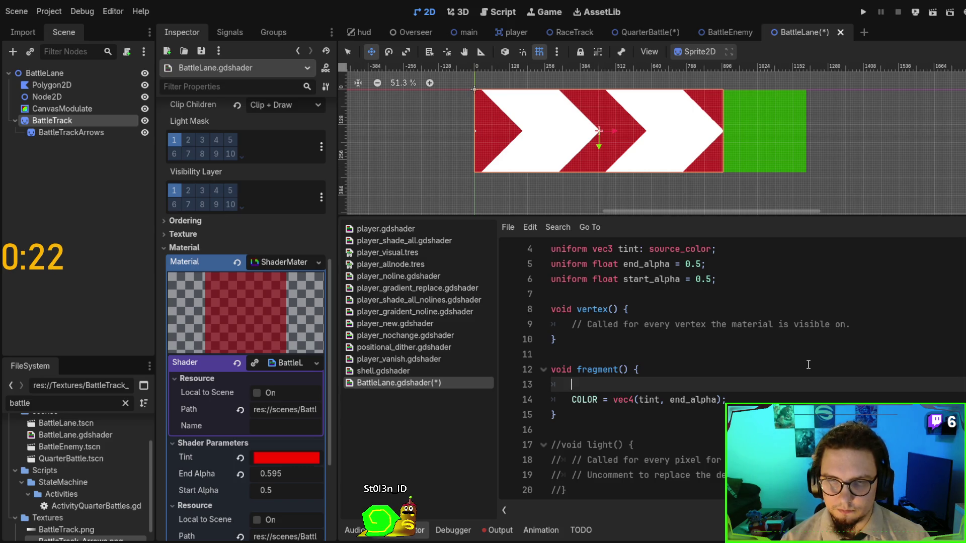
Write 'float alpha = start_alpha-end_alpha*UV.x;' in fragment() and save the shader.
text(float alpha =)
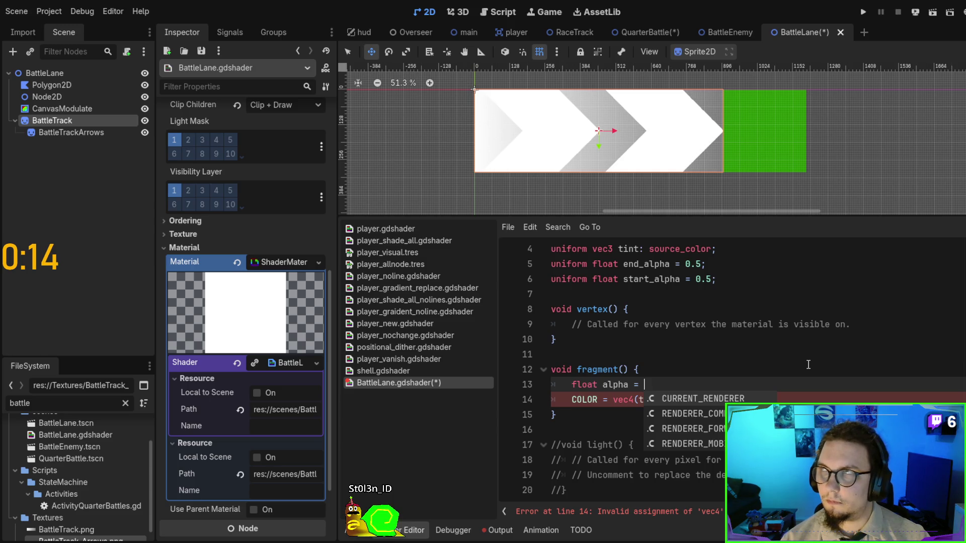
text(()
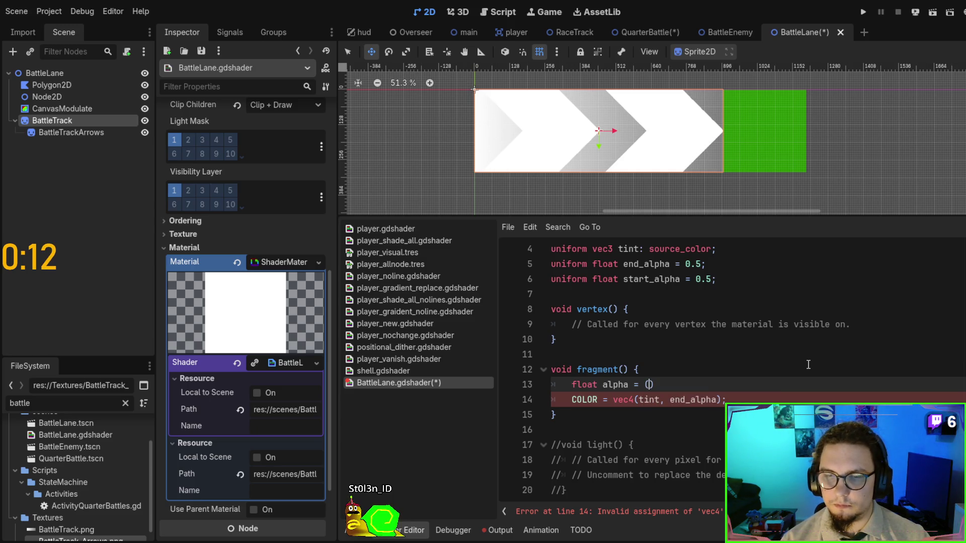
text(tart)
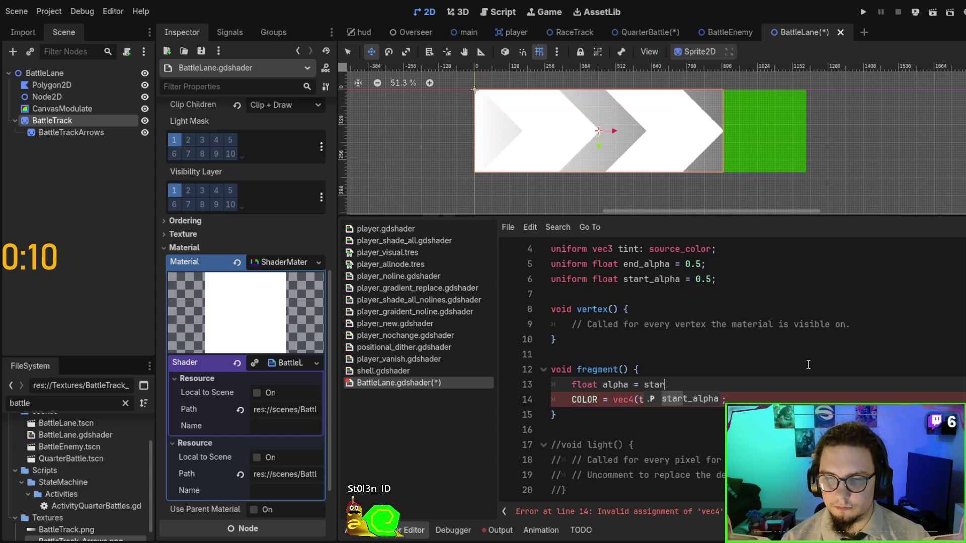
key(Return)
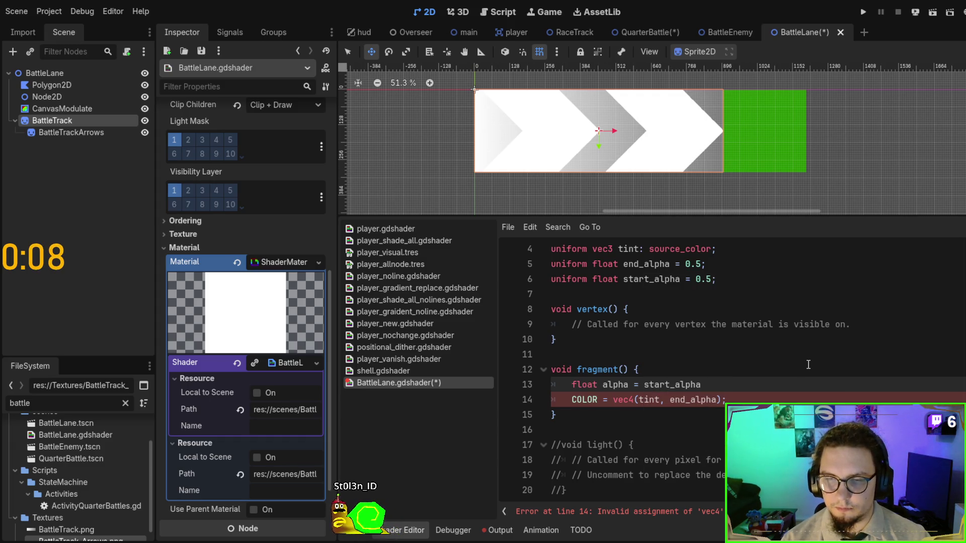
text(-end_al)
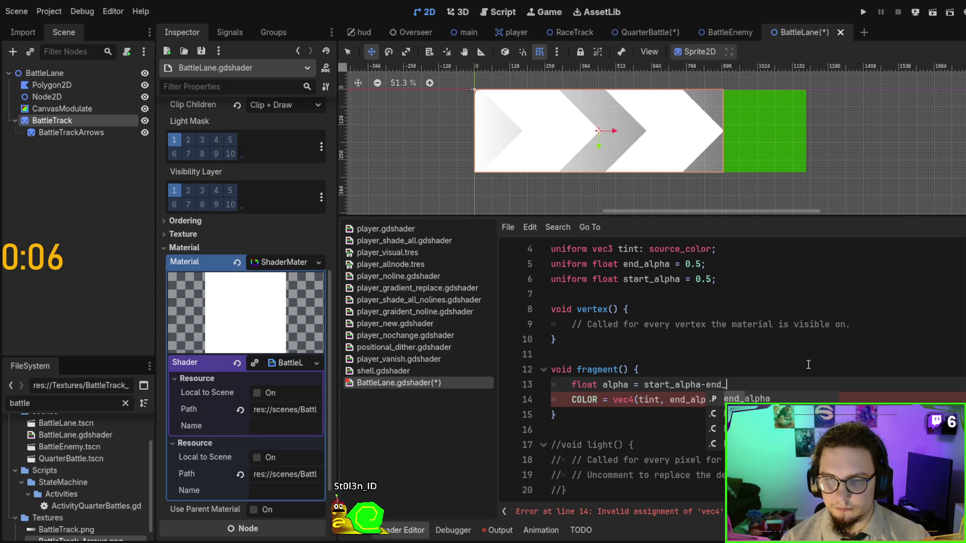
key(Return)
key(BackSpace)
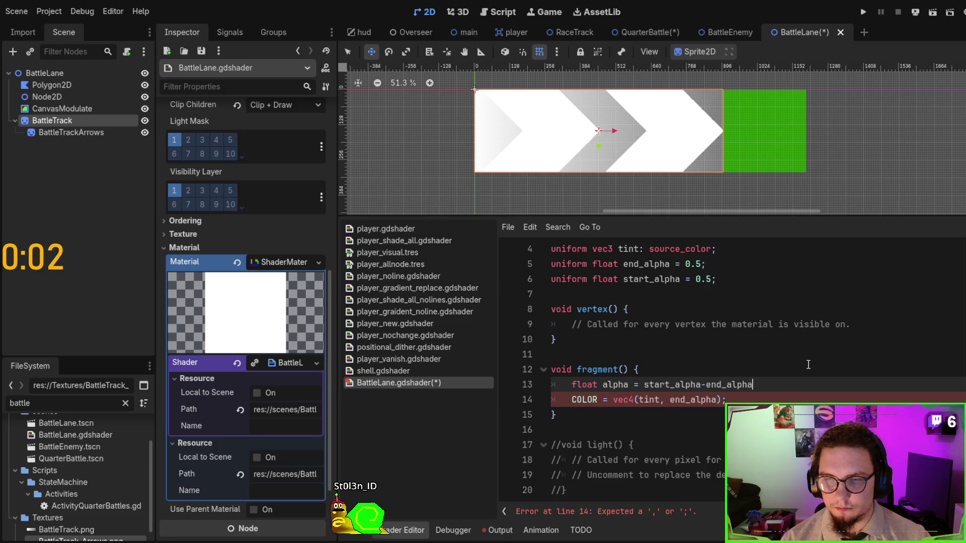
text(*UV.)
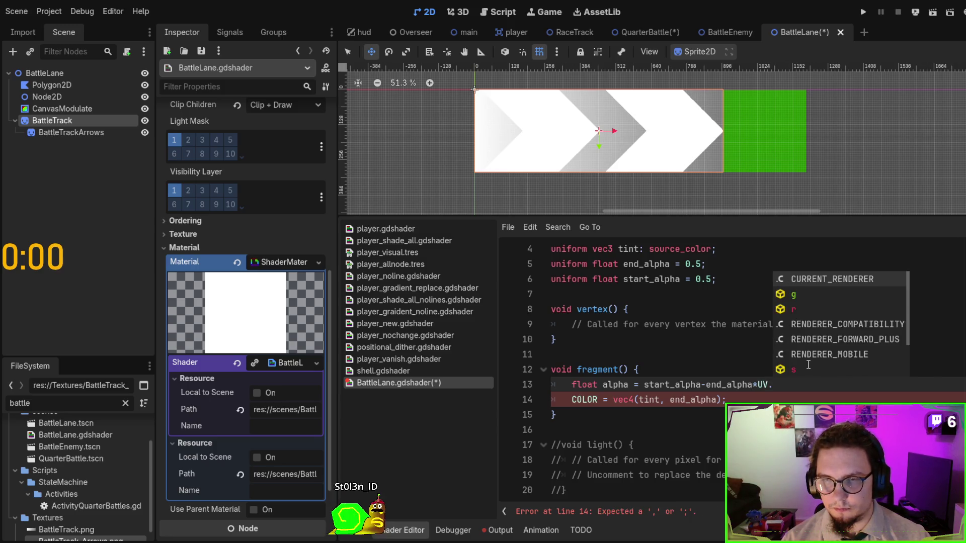
text(x)
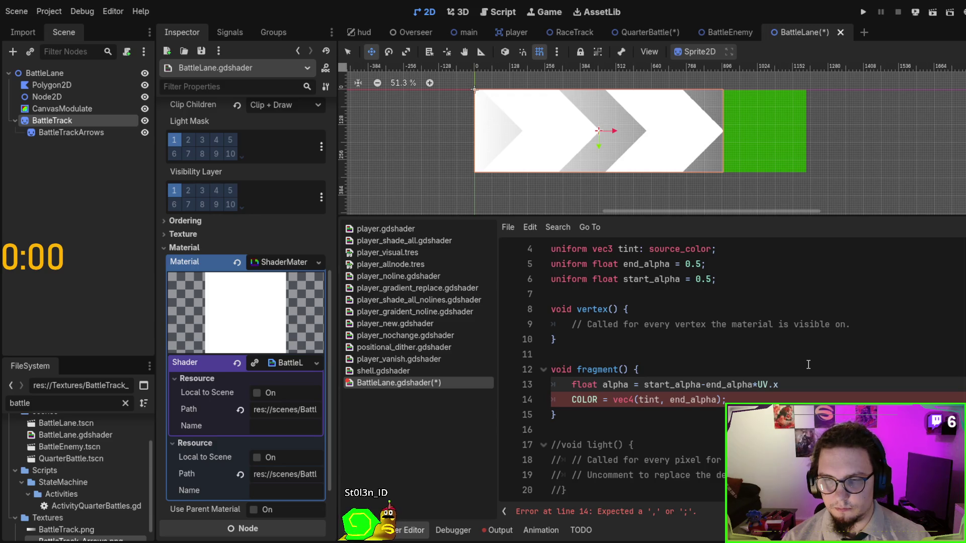
key(ctrl+s)
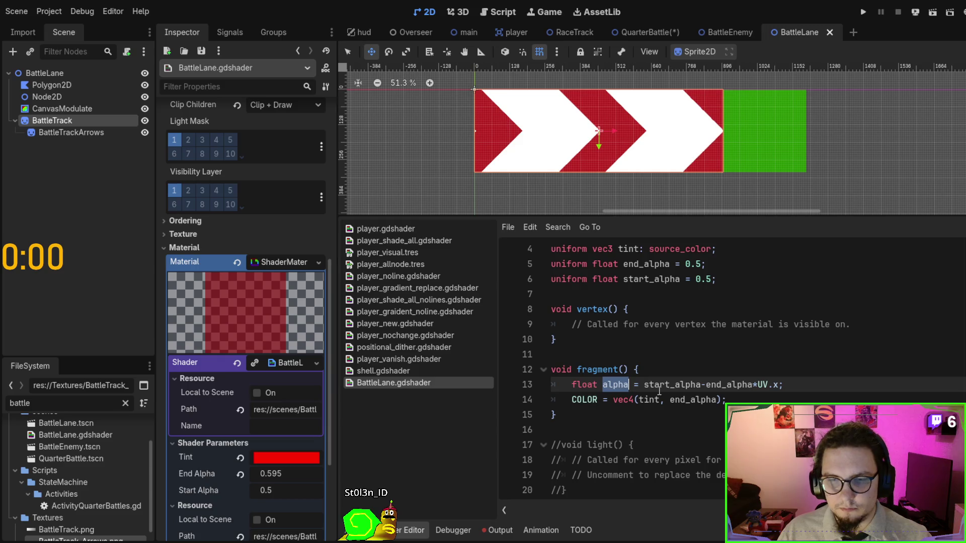
Output vec4(tint, alpha) instead of end_alpha, save, and hide BattleTrackArrows.
double_click(696, 400)
text(alpha)
key(ctrl+s)
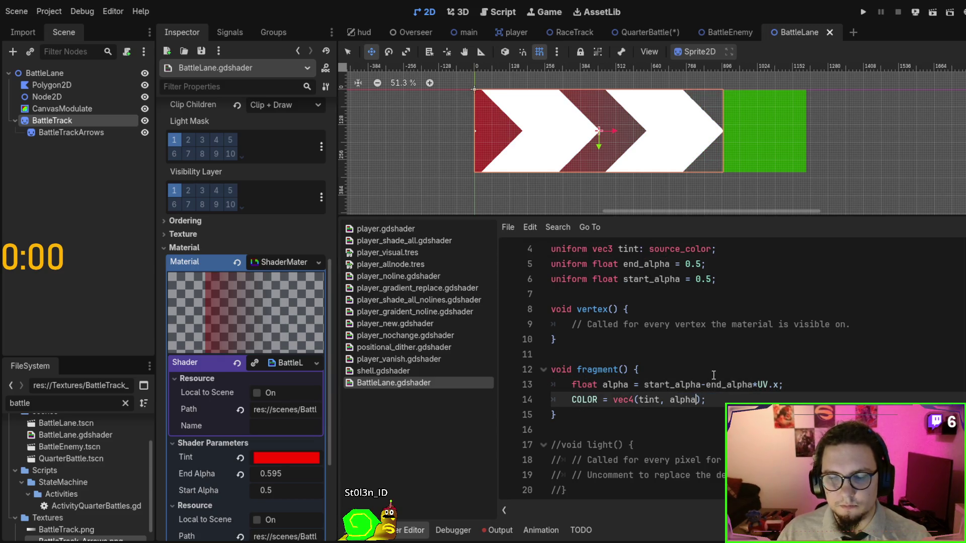
click(145, 133)
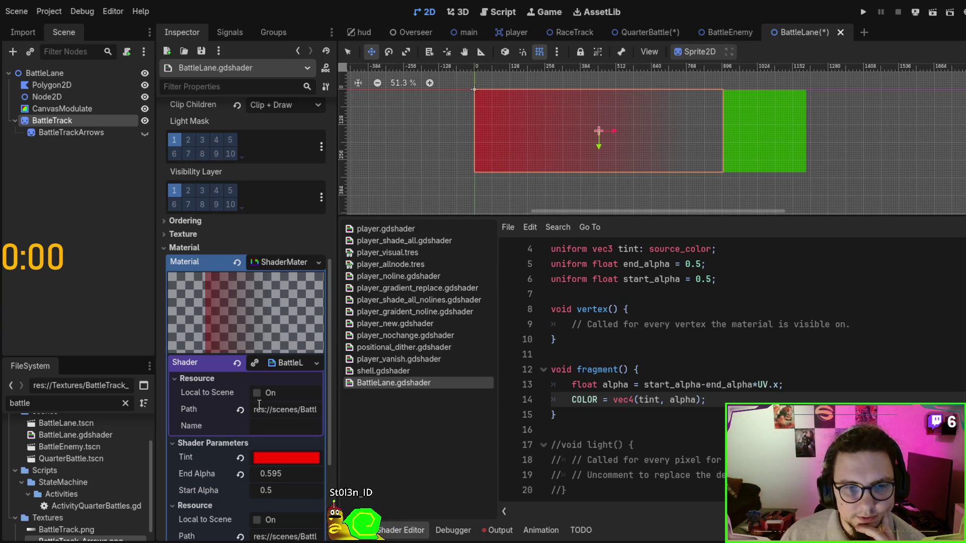
Set Start Alpha to 1.0 and End Alpha to 1.105 so the red fades across the lane.
click(274, 490)
text(1)
key(Return)
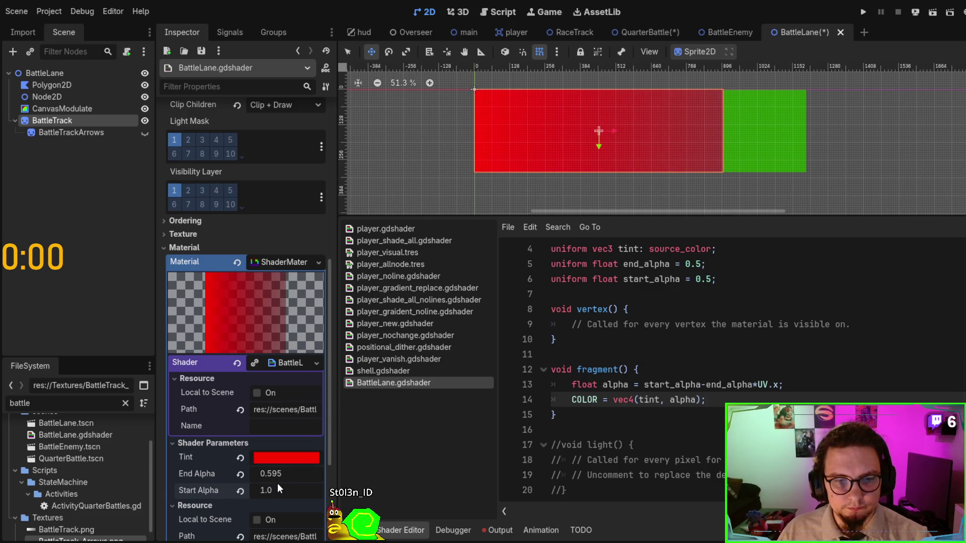
mouse_move(280, 473)
mouse_down()
mouse_move(322, 473)
mouse_move(247, 473)
mouse_move(297, 473)
mouse_move(269, 460)
mouse_move(280, 476)
mouse_move(297, 476)
mouse_move(280, 476)
mouse_up()
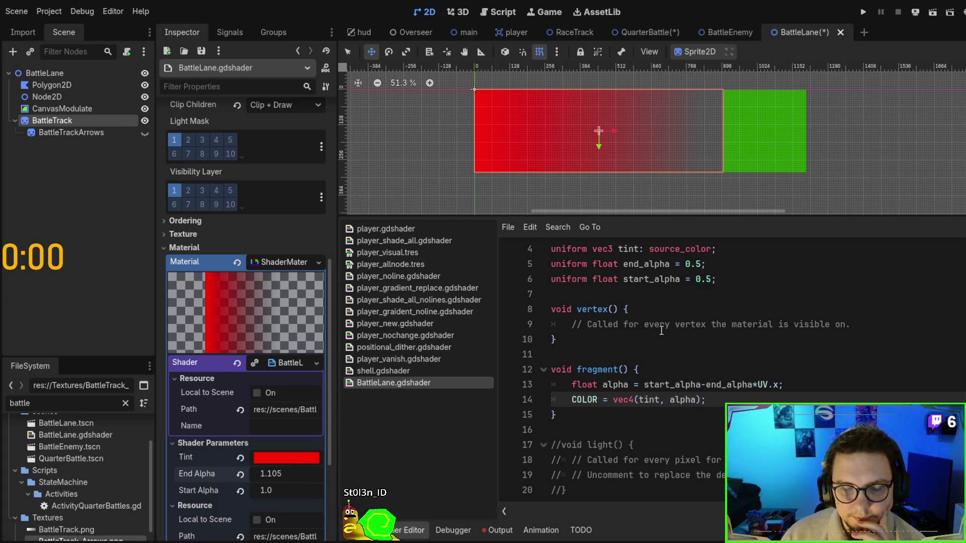
scroll(246, 424, down, 3)
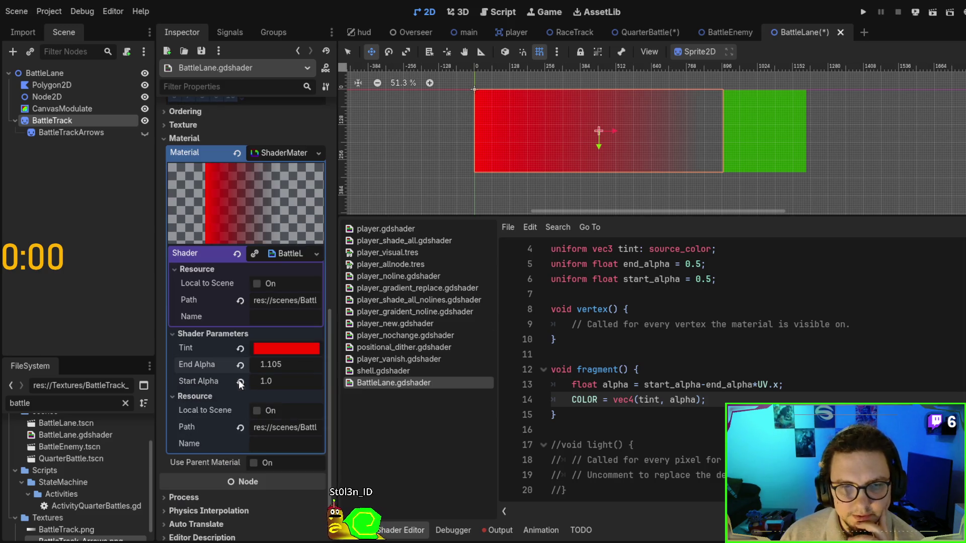
scroll(252, 418, down, 1)
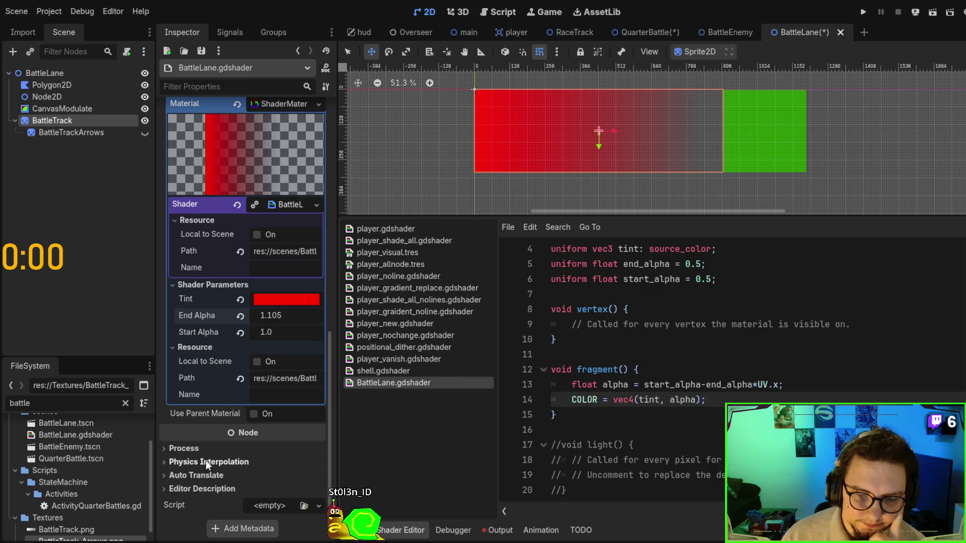
Review the other player and shell shaders, then return to BattleLane.gdshader.
click(436, 303)
click(440, 284)
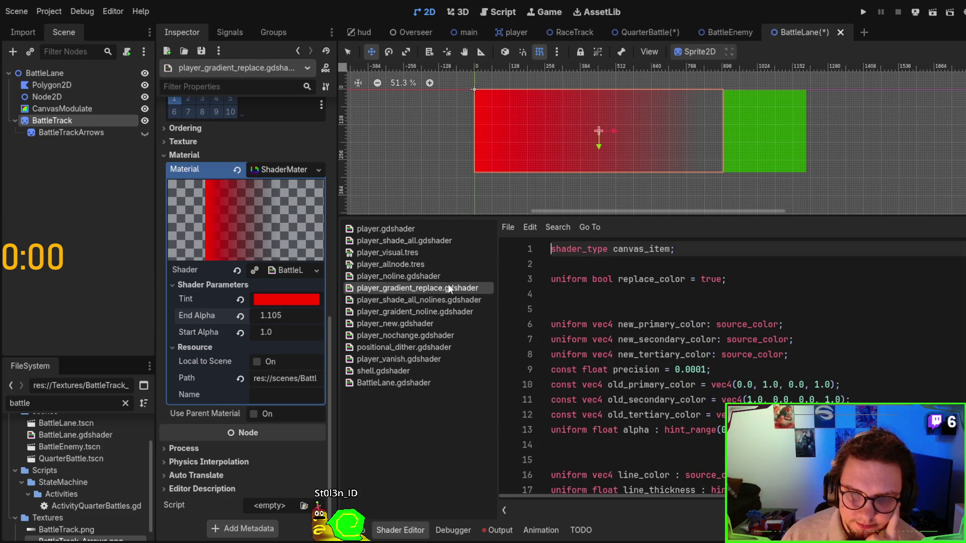
click(405, 277)
click(410, 264)
click(415, 278)
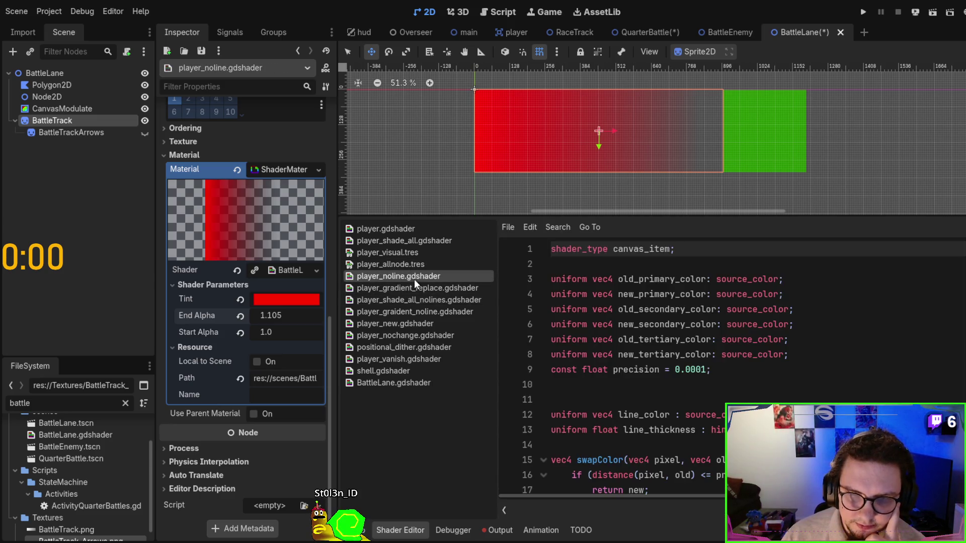
click(417, 314)
click(415, 335)
click(415, 371)
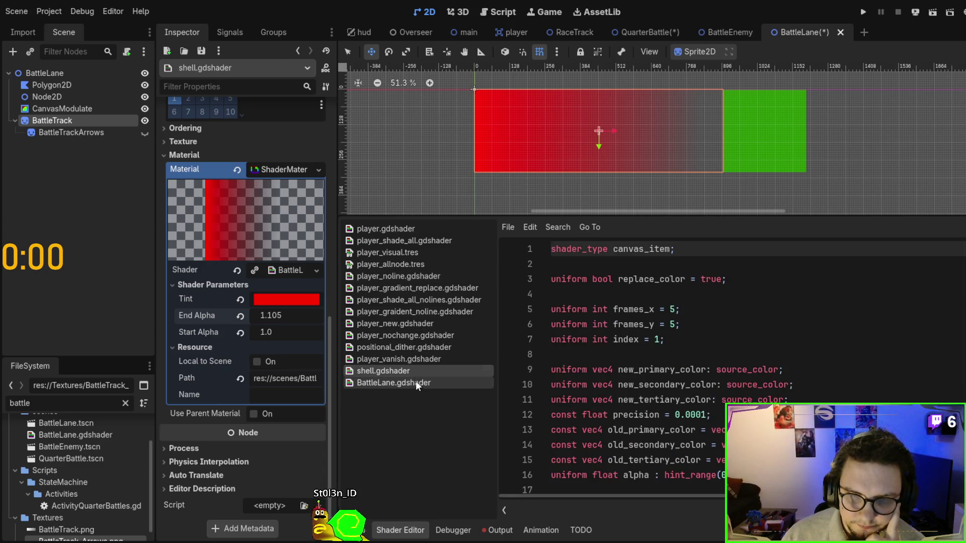
click(411, 382)
Start a new 'uniform hint_texture' line after the start_alpha uniform.
click(759, 280)
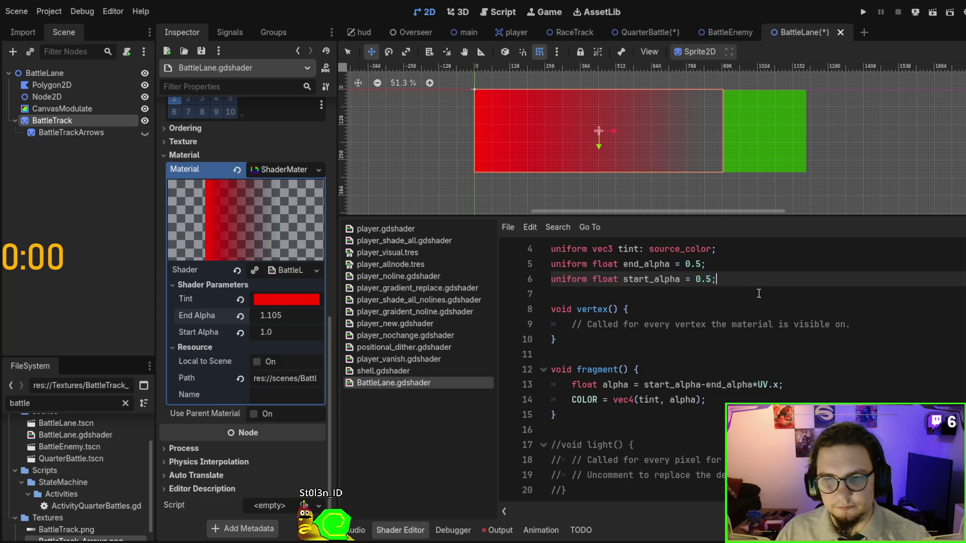
key(Return)
key(Return)
text(v)
key(BackSpace)
text(uniform hi)
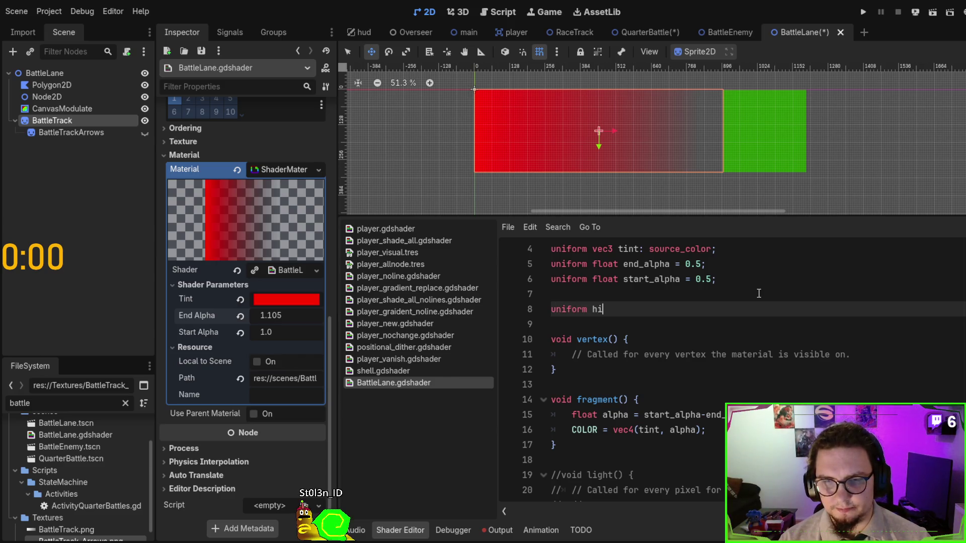
text(nt_texture)
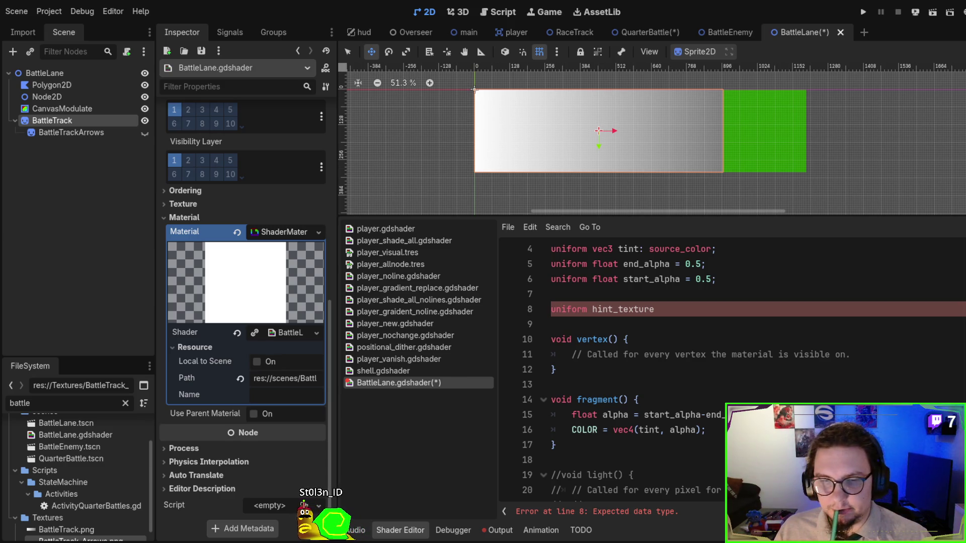
Make line 8 'uniform sampler2D screen_texture : hint_screen_texture, repeat_disable' and save.
key(ctrl+v)
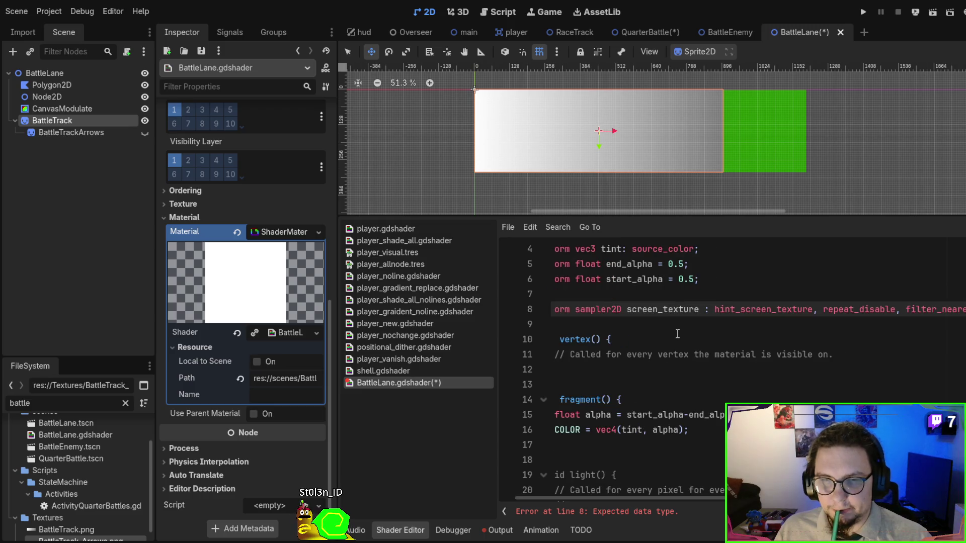
click(671, 339)
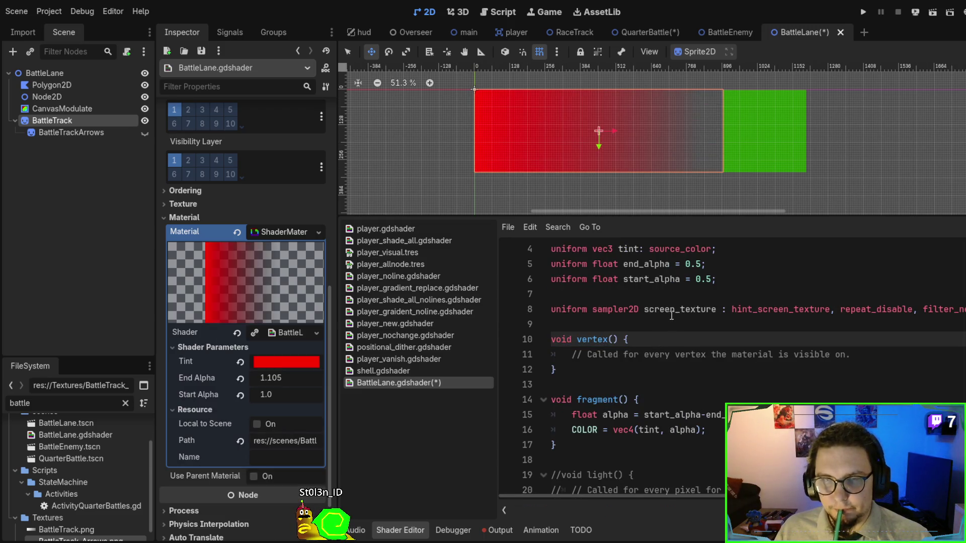
key(ctrl+s)
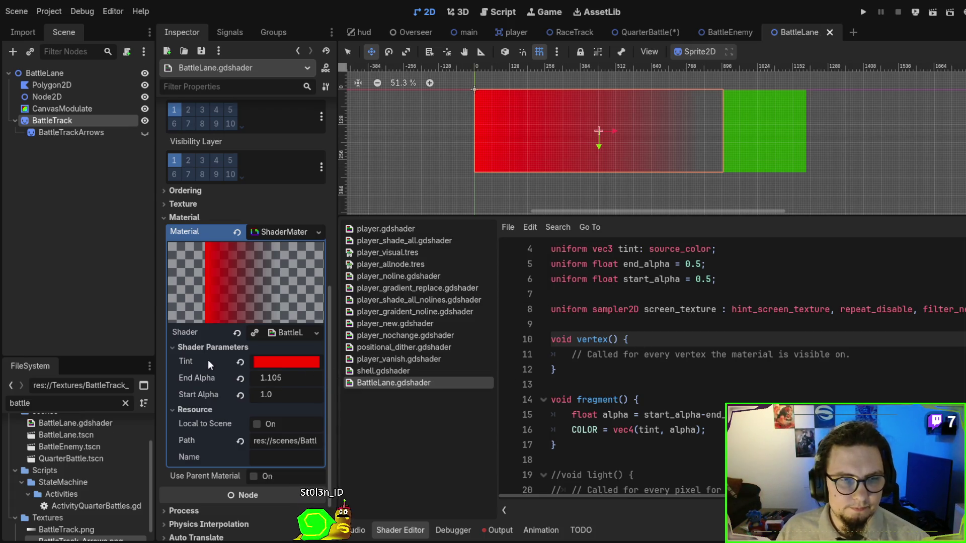
key(Up)
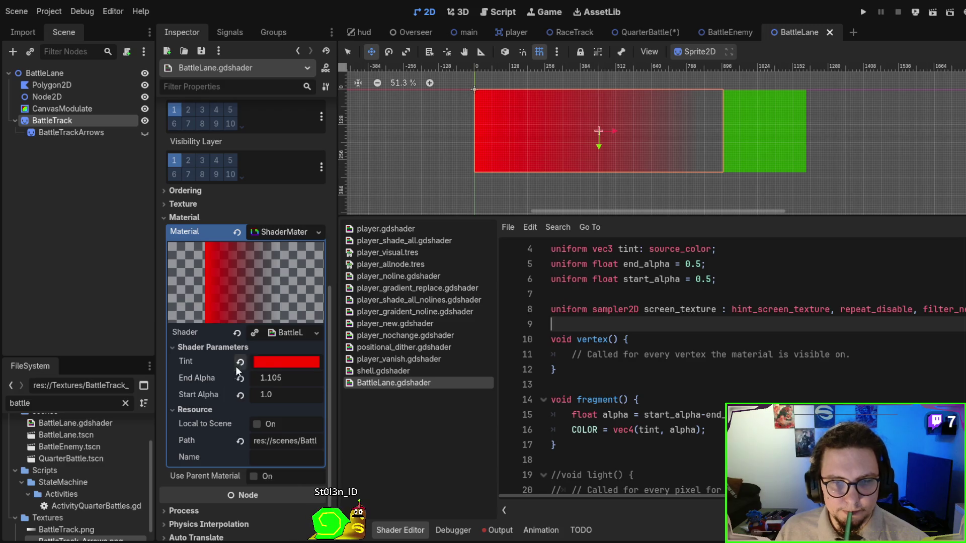
Show BattleTrackArrows again and select the screen_texture uniform name.
click(145, 132)
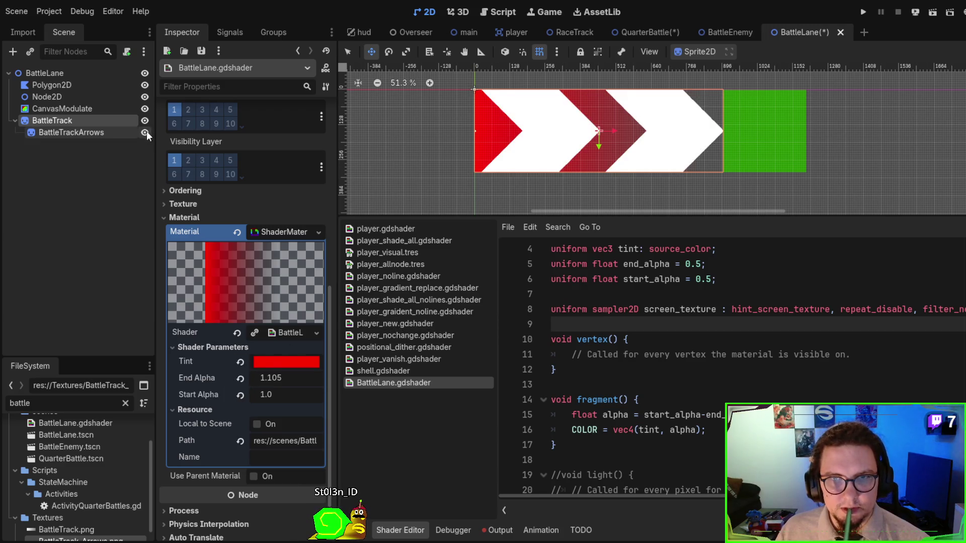
click(680, 310)
double_click(680, 310)
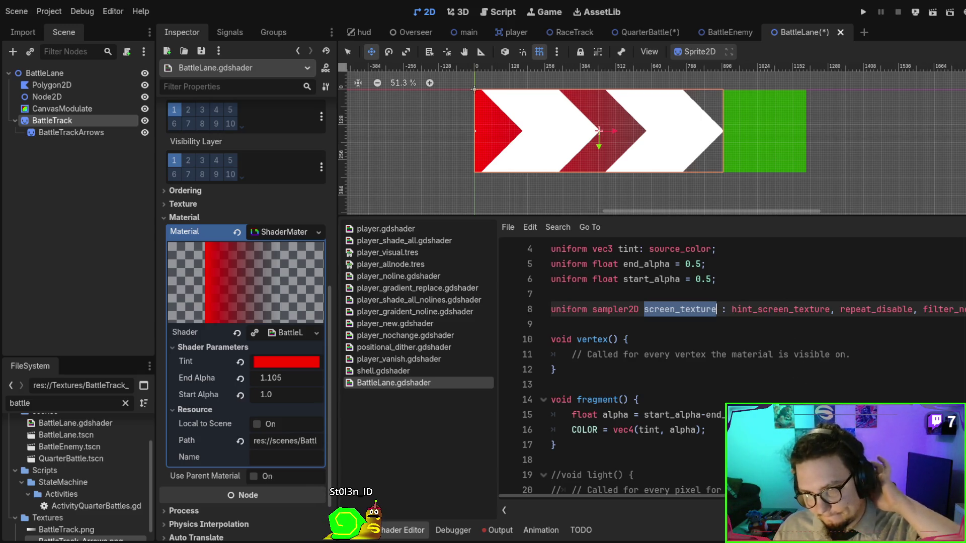
click(704, 415)
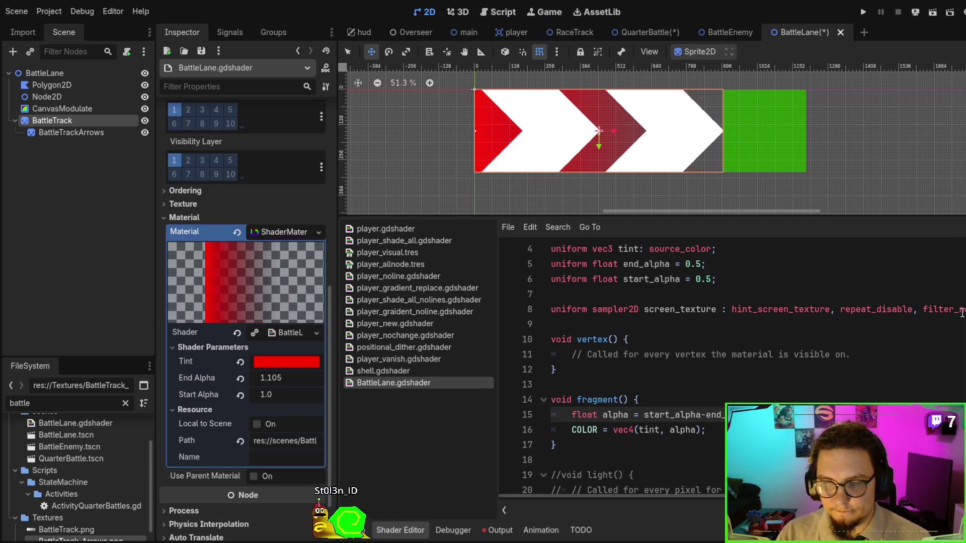
Edit the alpha line referencing screen_texture and save the shader.
text(.)
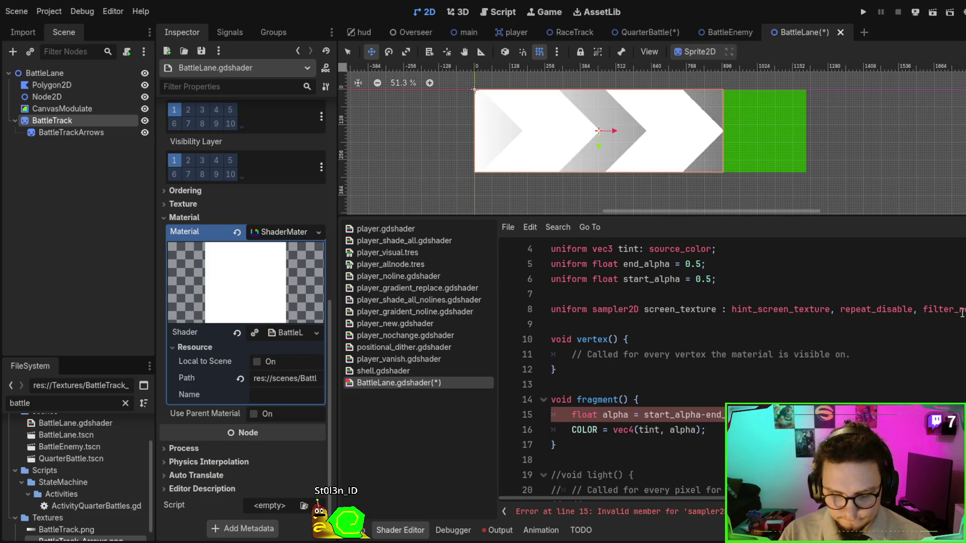
key(Down)
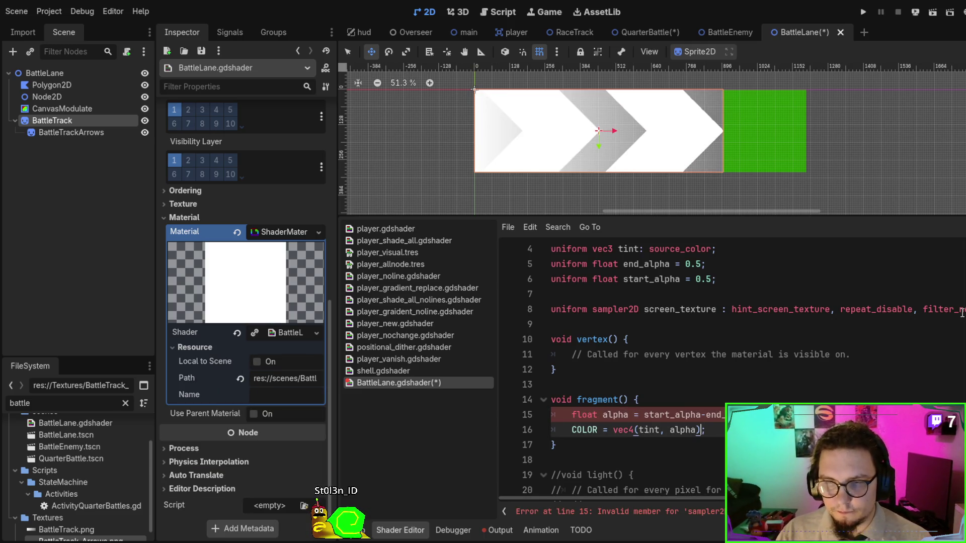
key(Up)
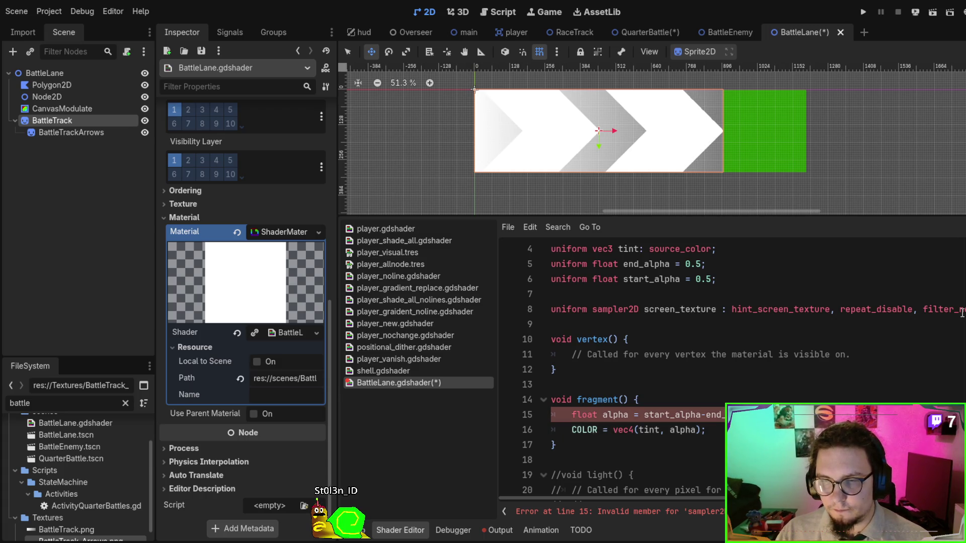
key(ctrl+s)
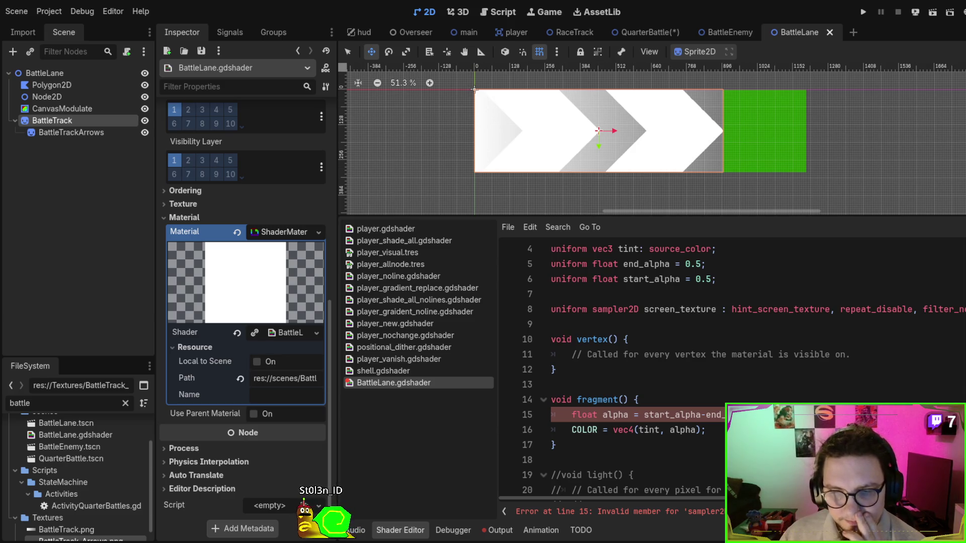
double_click(680, 309)
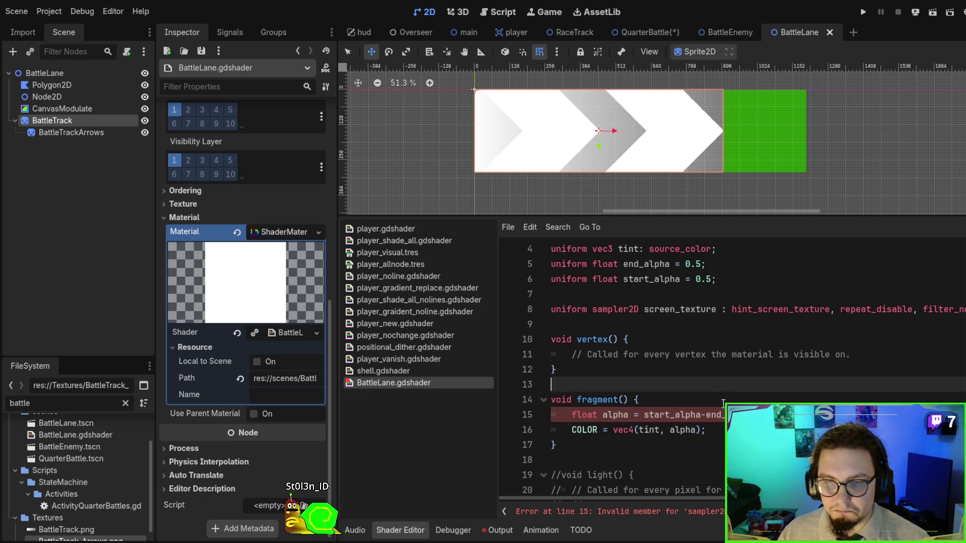
Insert 'vec3 c = textureLod(screen_texture, SCREEN_UV, 0.0).rgb;' at the start of fragment().
click(638, 399)
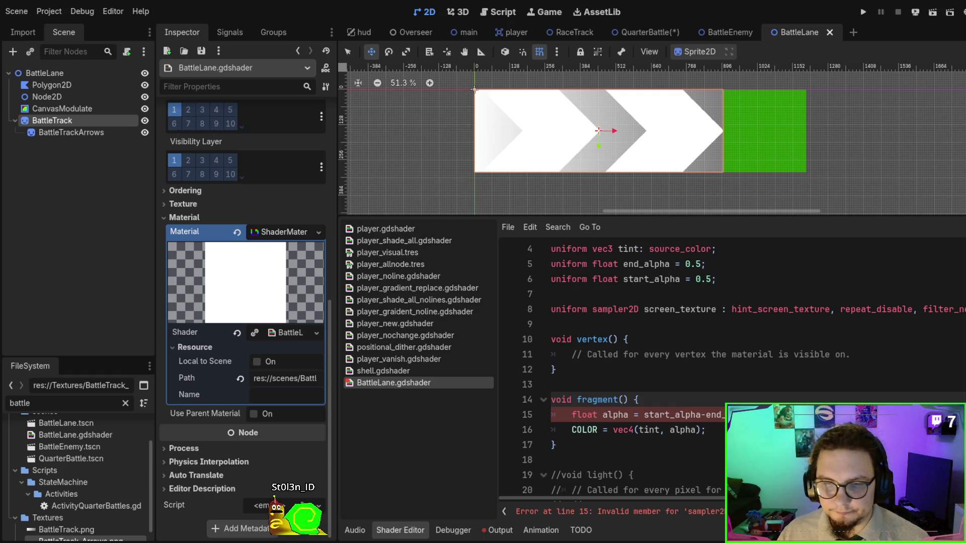
key(Return)
key(Return)
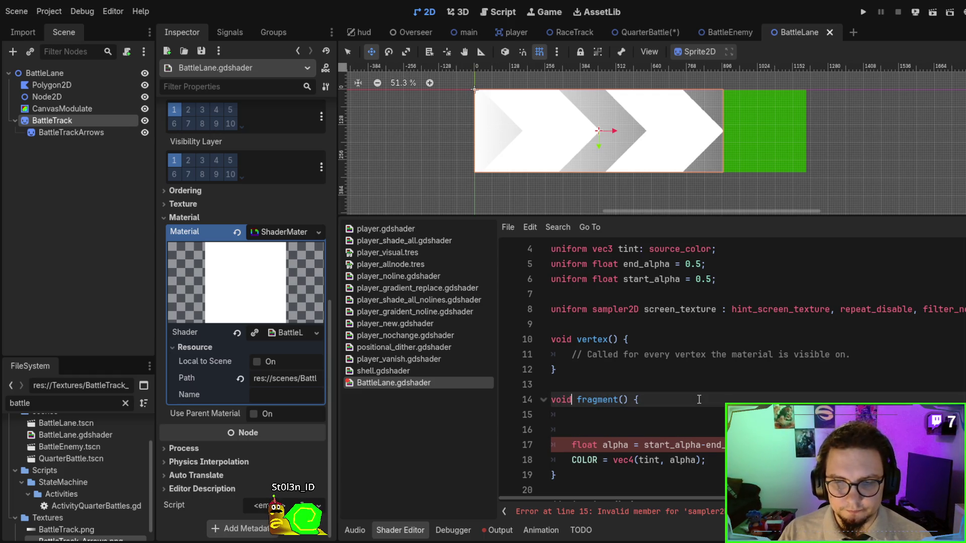
text(vec3 c = textureLod(screen_texture, SCREEN_UV, 0.0).rgb;)
scroll(657, 343, down, 2)
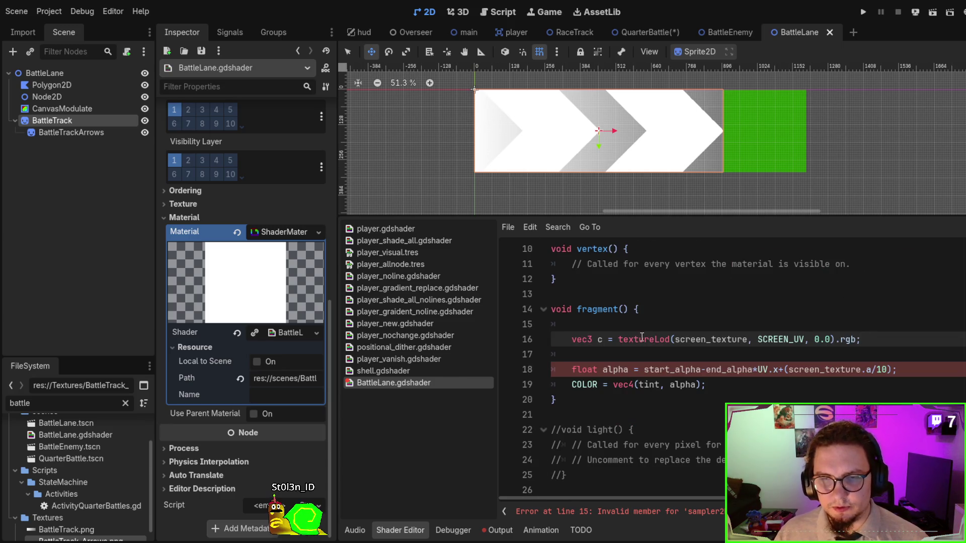
double_click(642, 339)
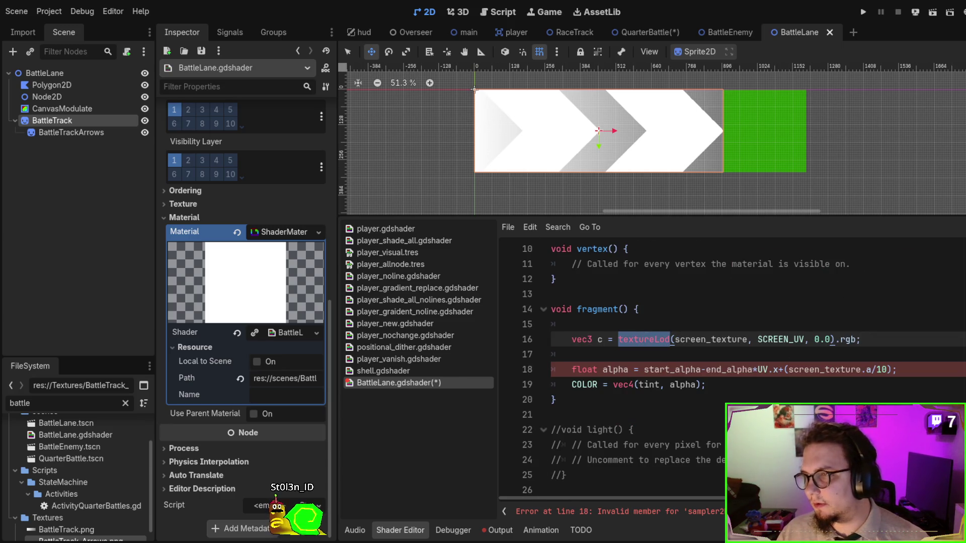
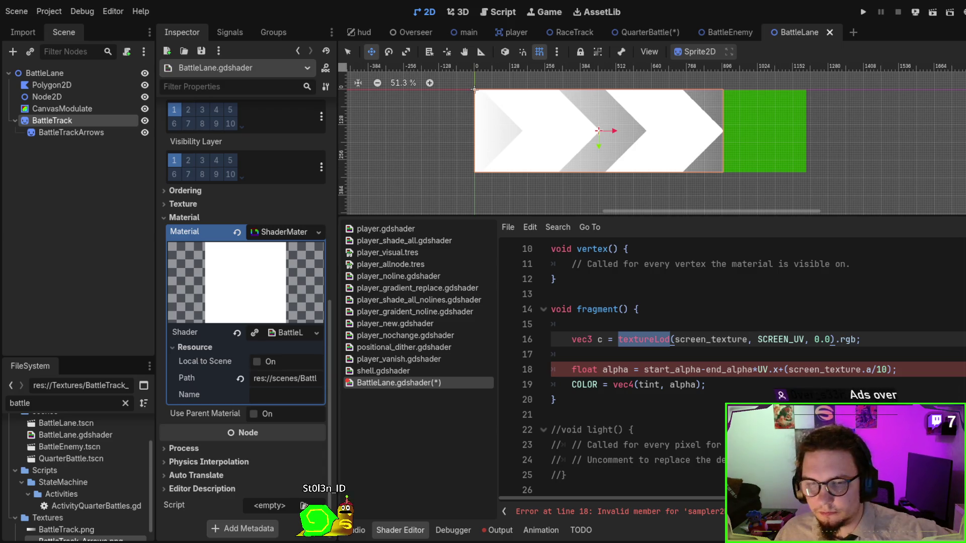
Change line 16 to declare float tex_alpha, sampling only the screen alpha with .a.
double_click(578, 339)
text(ff)
key(BackSpace)
key(BackSpace)
text(float a)
key(BackSpace)
text(tex_alpha)
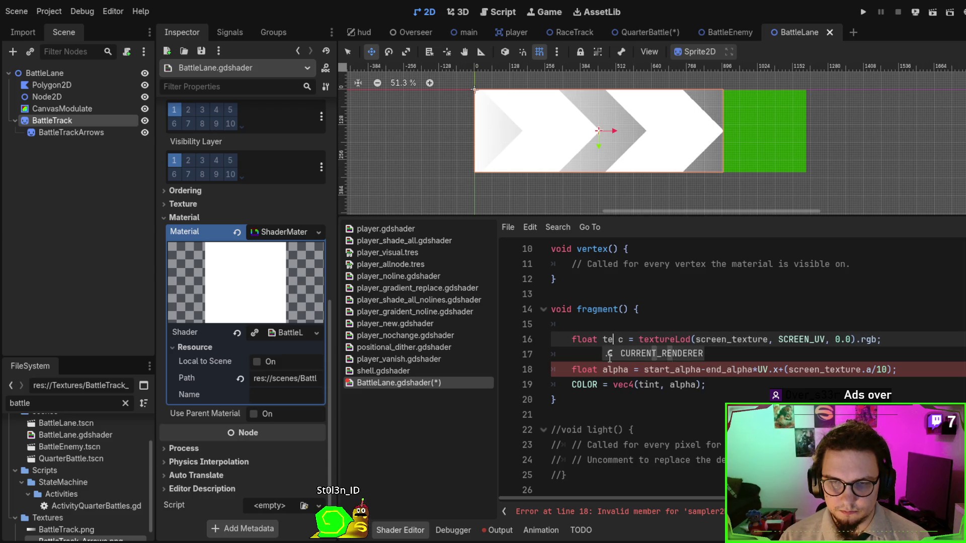
key(Delete)
key(Delete)
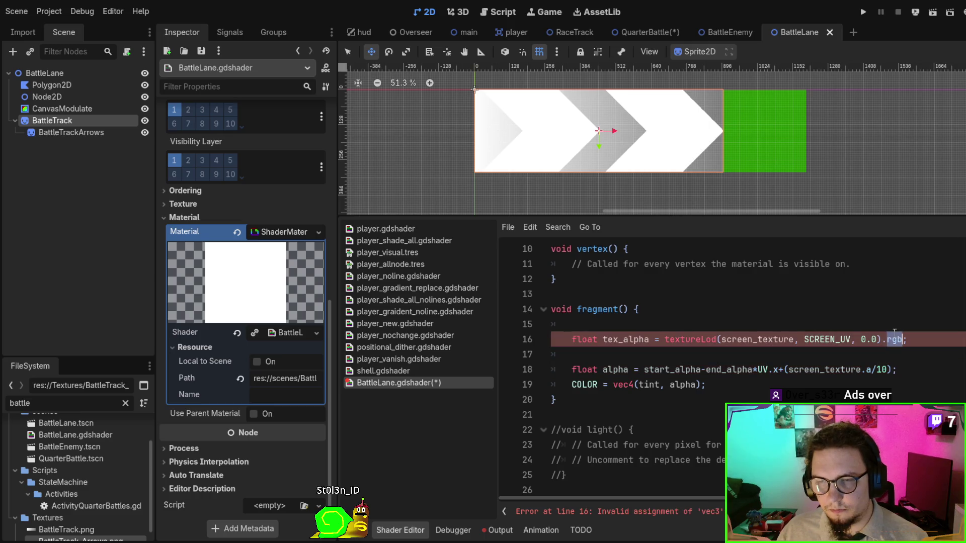
double_click(894, 339)
text(a)
Replace screen_texture.a on line 18 with tex_alpha/10.0 and save the shader.
double_click(614, 339)
key(ctrl+c)
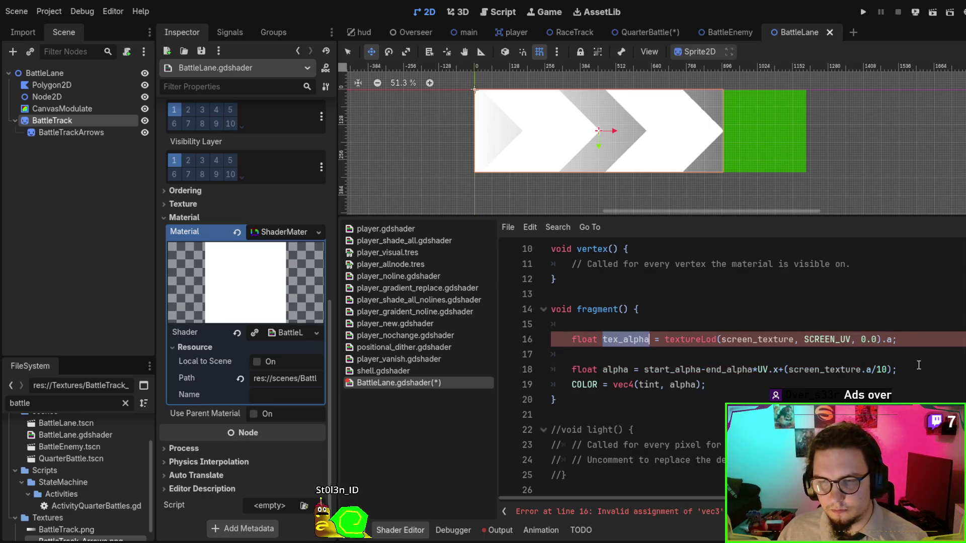
drag(789, 370, 878, 363)
key(ctrl+v)
key(ctrl+s)
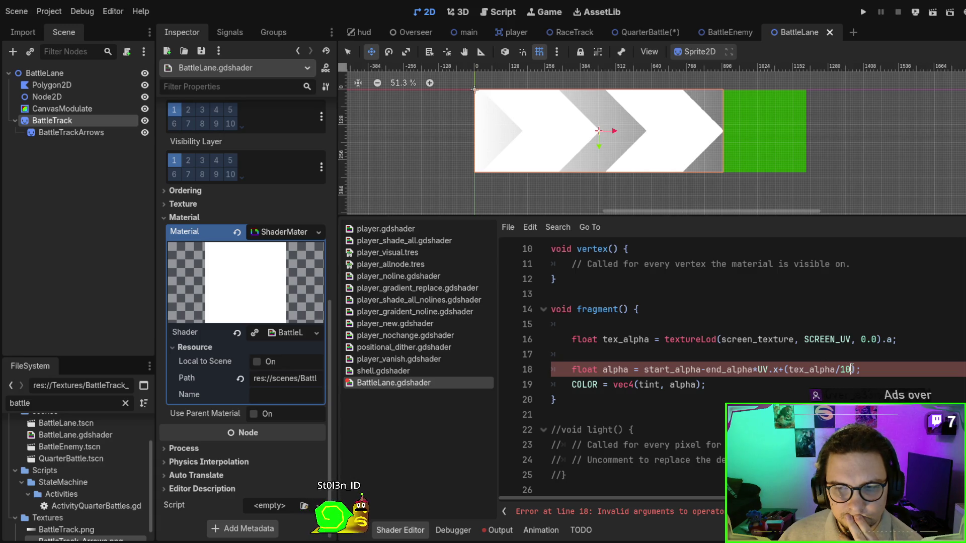
text(.0)
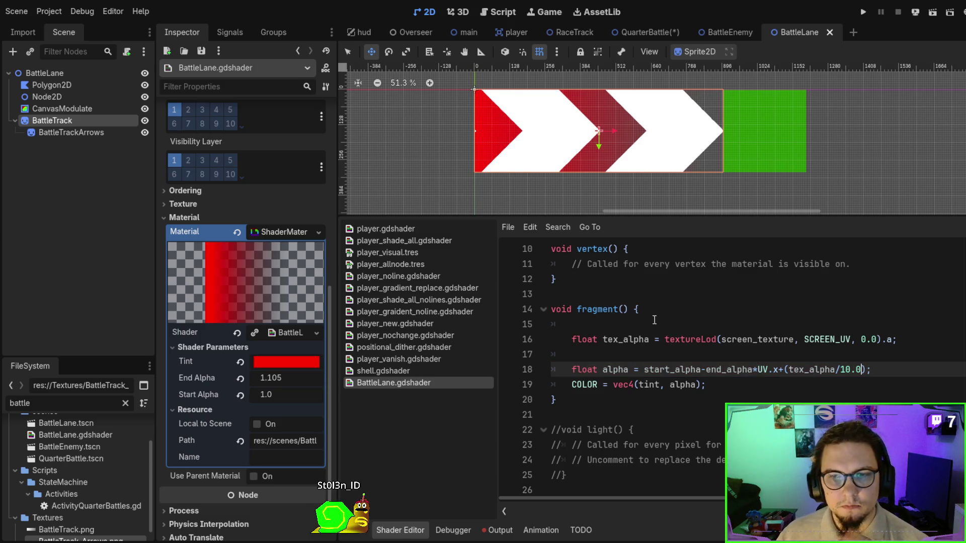
click(61, 133)
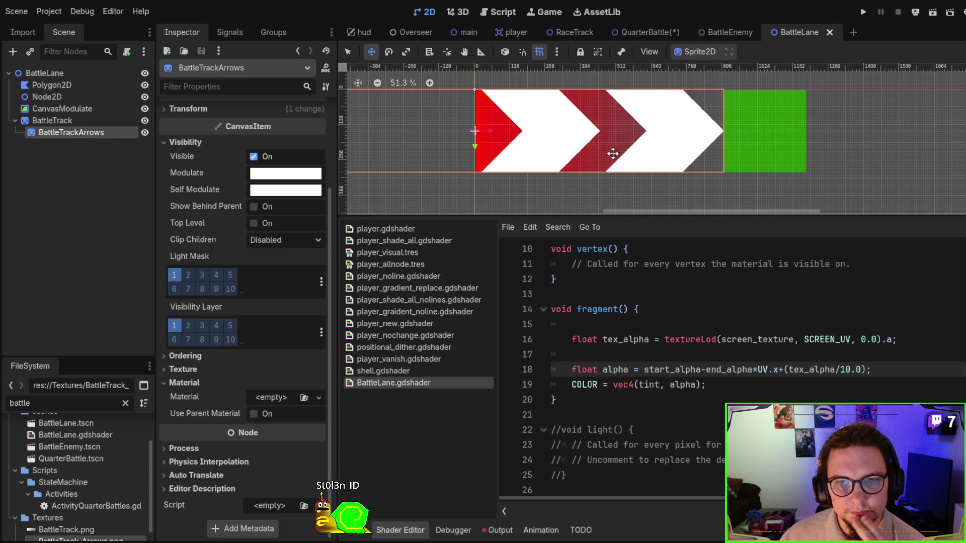
click(145, 133)
click(145, 132)
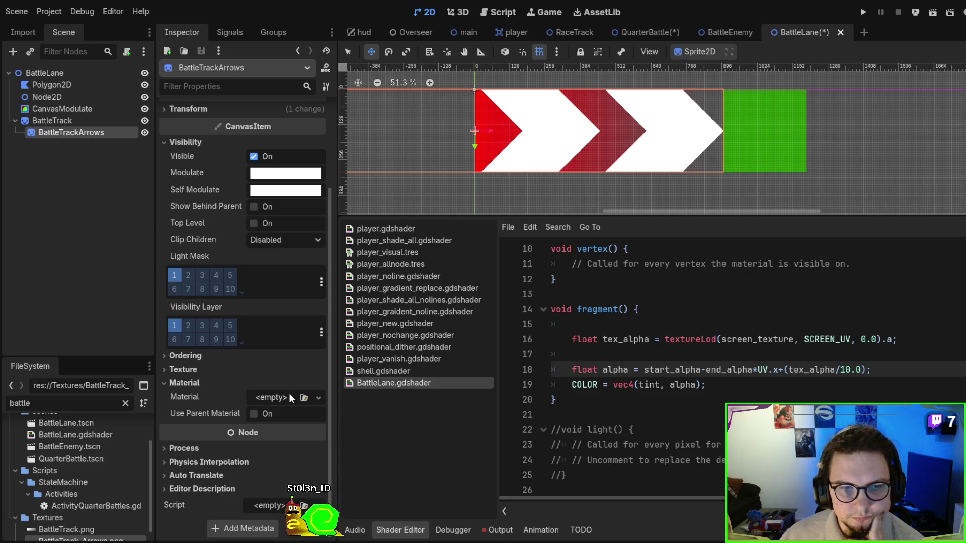
scroll(282, 382, up, 4)
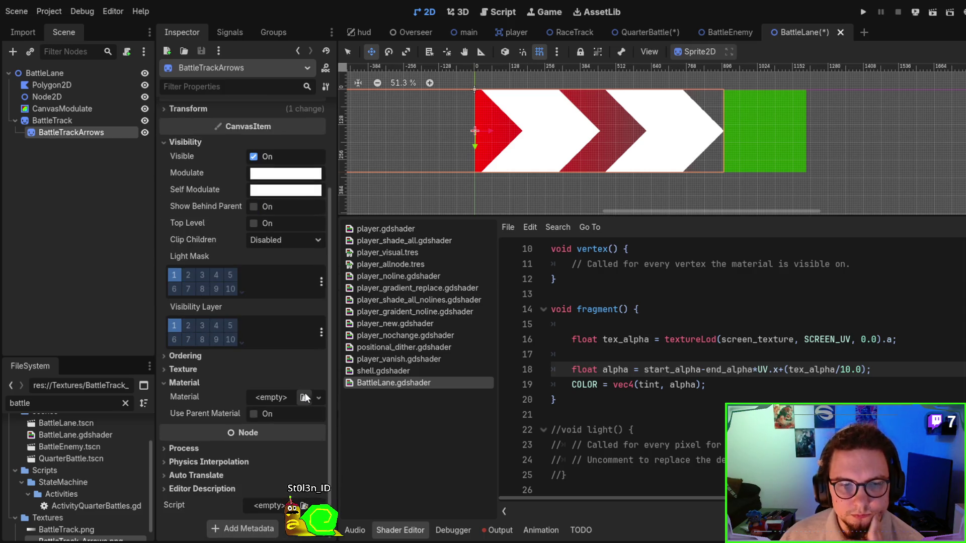
click(72, 122)
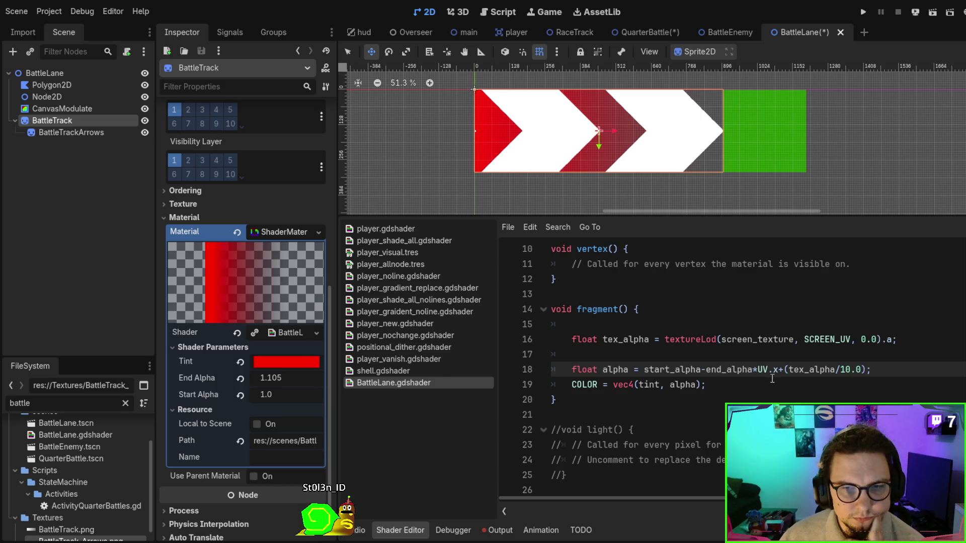
Drop the track shader's End Alpha to 0.6 and Start Alpha to 0.575, then save BattleLane.
scroll(774, 373, up, 3)
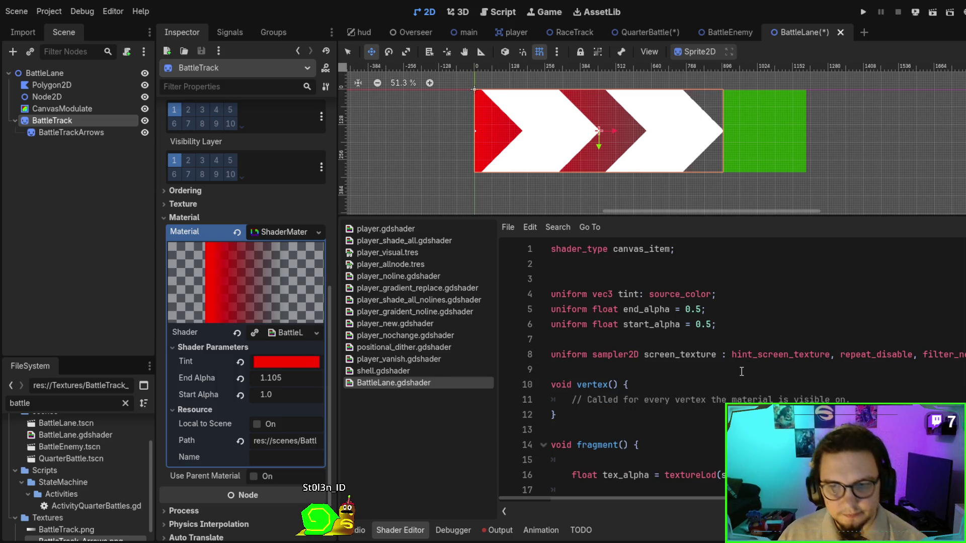
scroll(744, 369, down, 2)
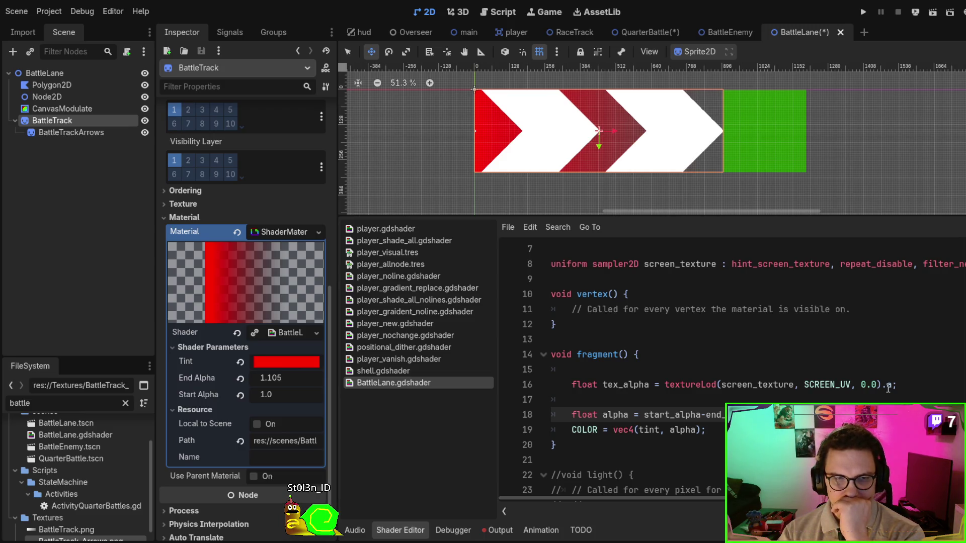
mouse_move(264, 379)
mouse_down()
mouse_move(254, 380)
mouse_move(274, 379)
mouse_move(274, 396)
mouse_move(294, 391)
mouse_move(281, 379)
mouse_move(322, 380)
mouse_move(261, 379)
mouse_up()
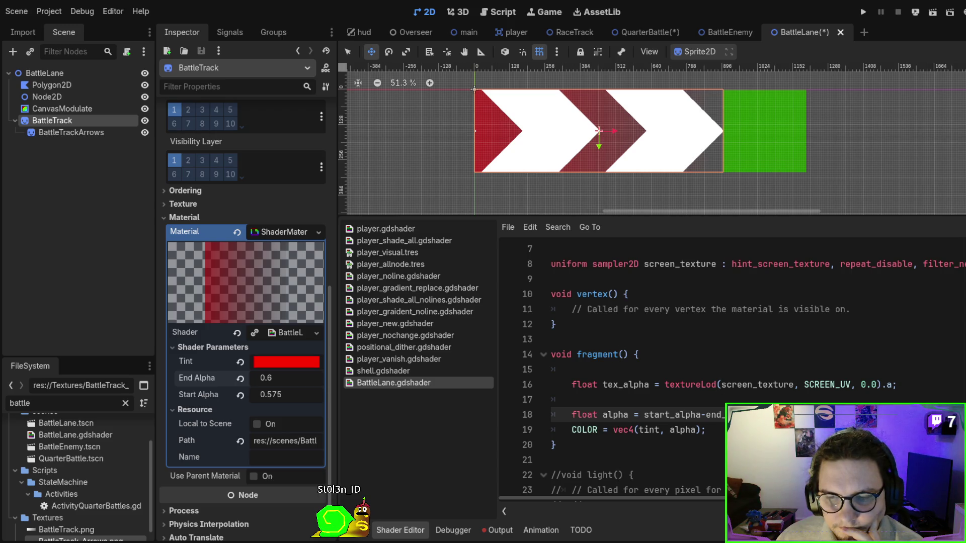
key(ctrl+s)
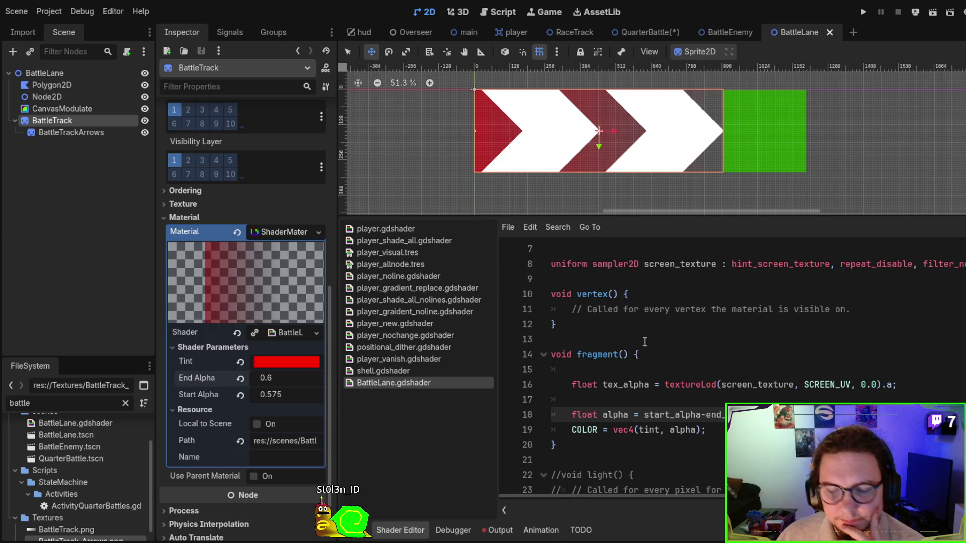
scroll(647, 356, up, 2)
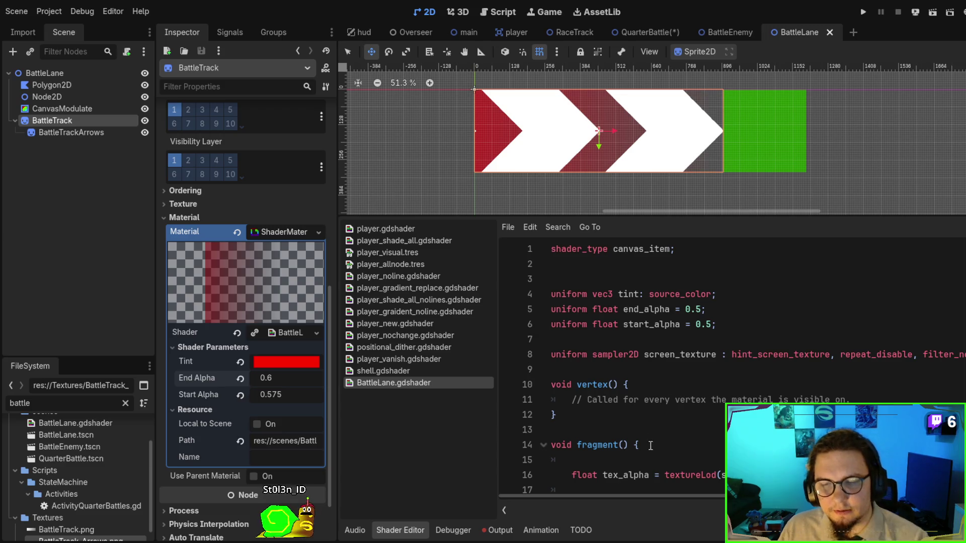
On line 16, remove the .a swizzle and rename tex_alpha to hint_texture.
scroll(725, 267, down, 4)
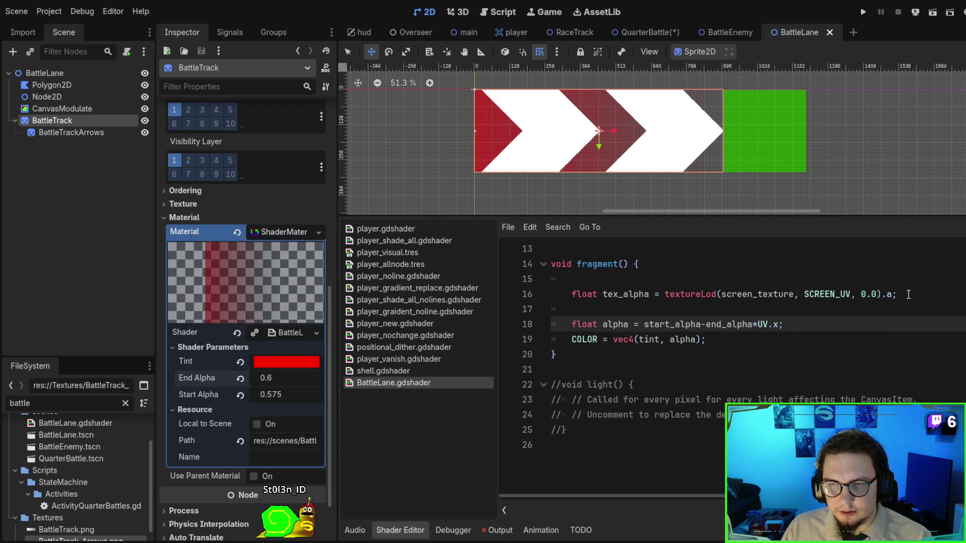
click(888, 294)
key(Delete)
key(Delete)
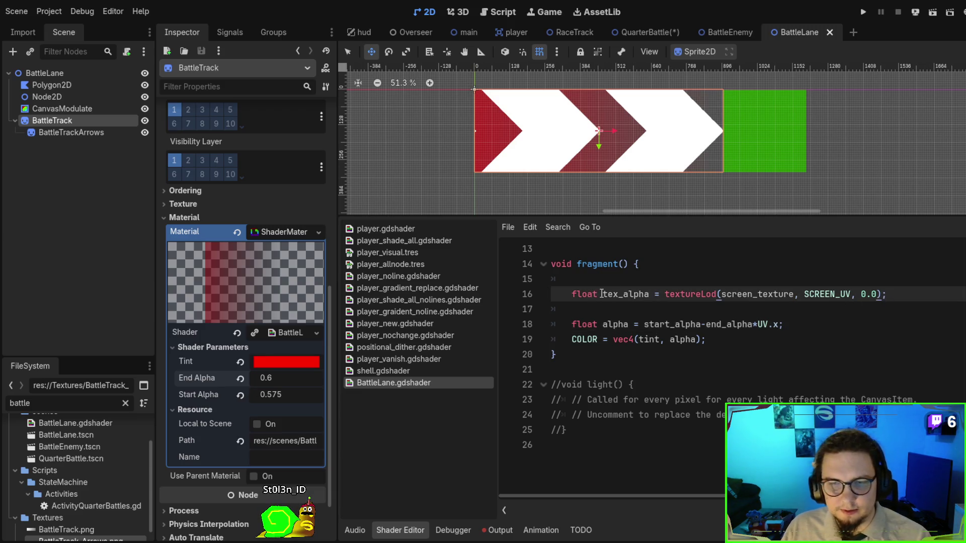
double_click(630, 295)
text(textu)
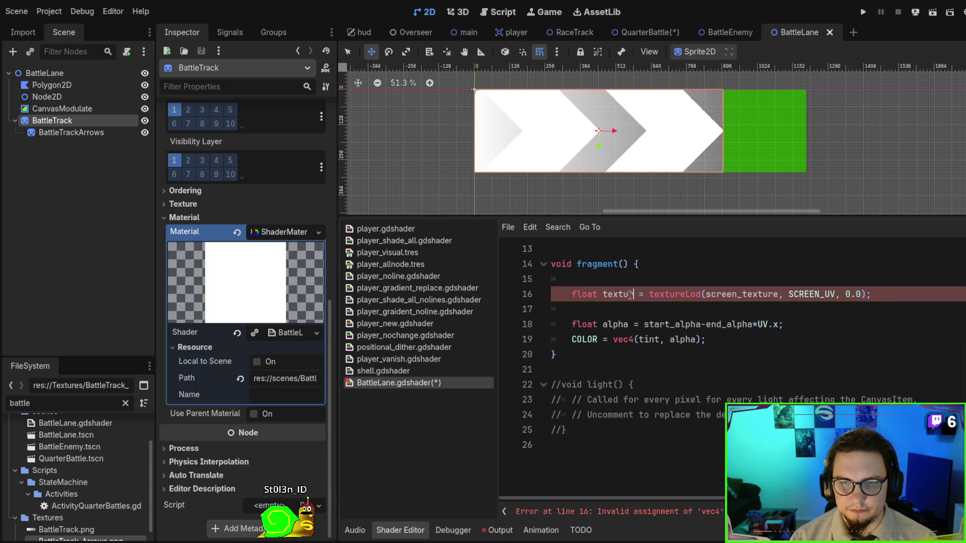
key(BackSpace)
key(BackSpace)
key(BackSpace)
key(BackSpace)
text(hint_texture)
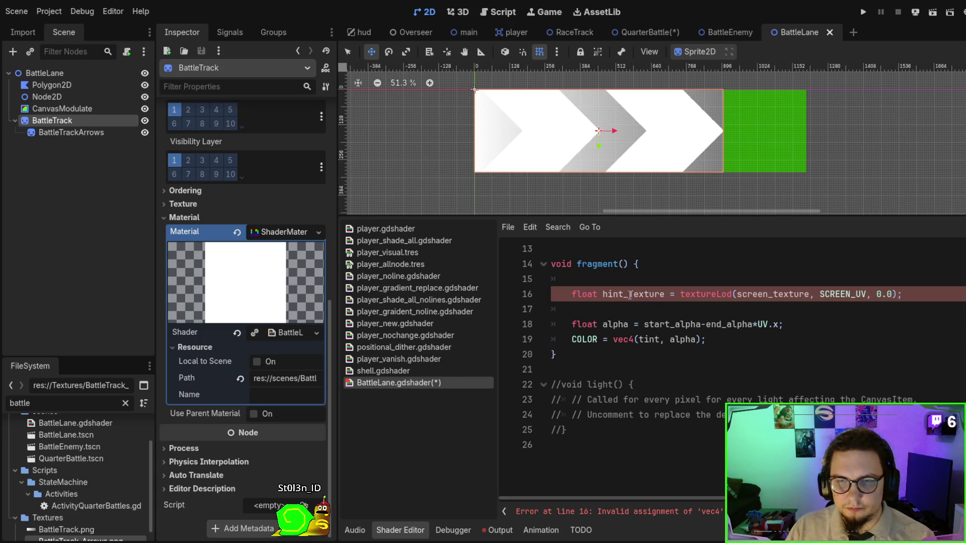
Assign hint_texture to COLOR on line 19, commenting out the vec4(tint, alpha) output, and save.
double_click(631, 295)
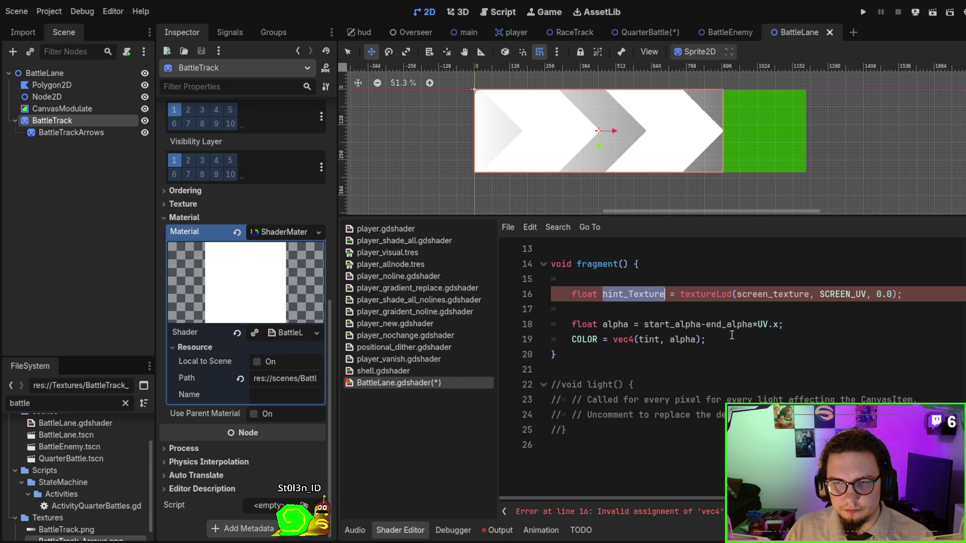
key(ctrl+c)
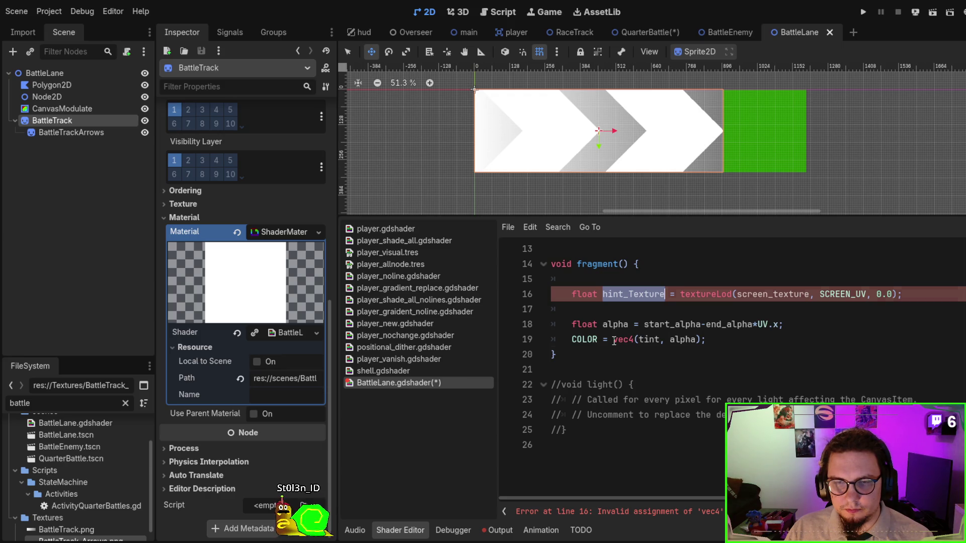
click(614, 340)
key(ctrl+v)
text(; )
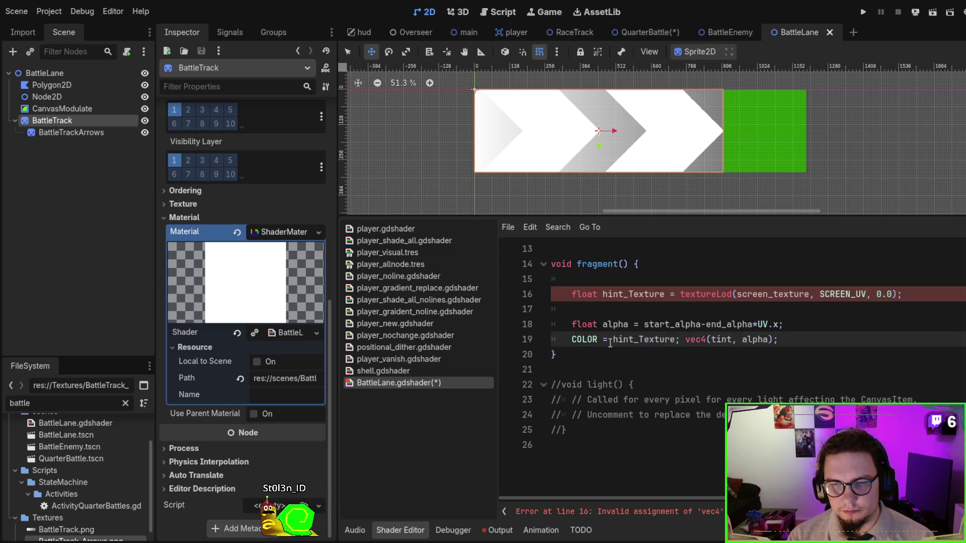
text(//)
key(ctrl+s)
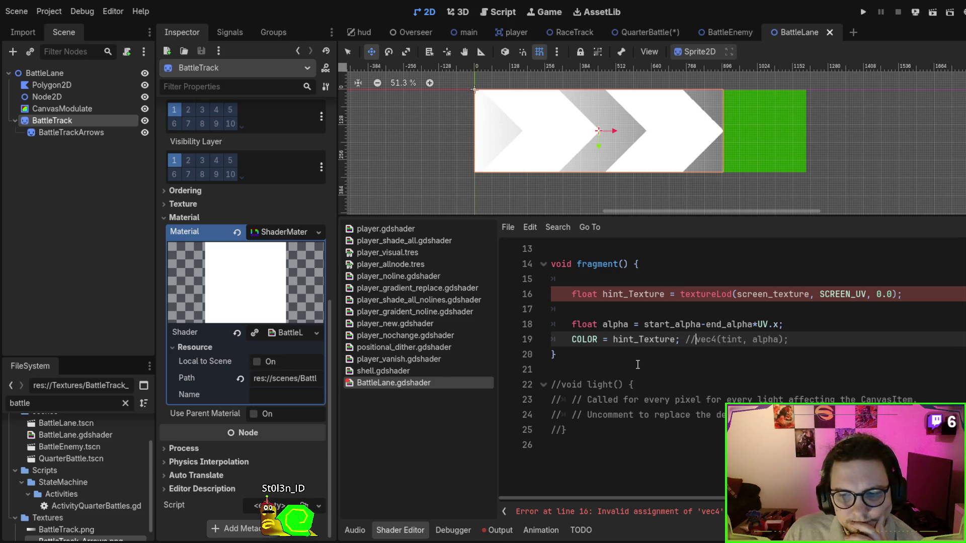
Change the line 16 variable type to vec4.
scroll(638, 364, up, 2)
drag(572, 384, 665, 385)
text(ec)
key(BackSpace)
key(BackSpace)
text(vec4)
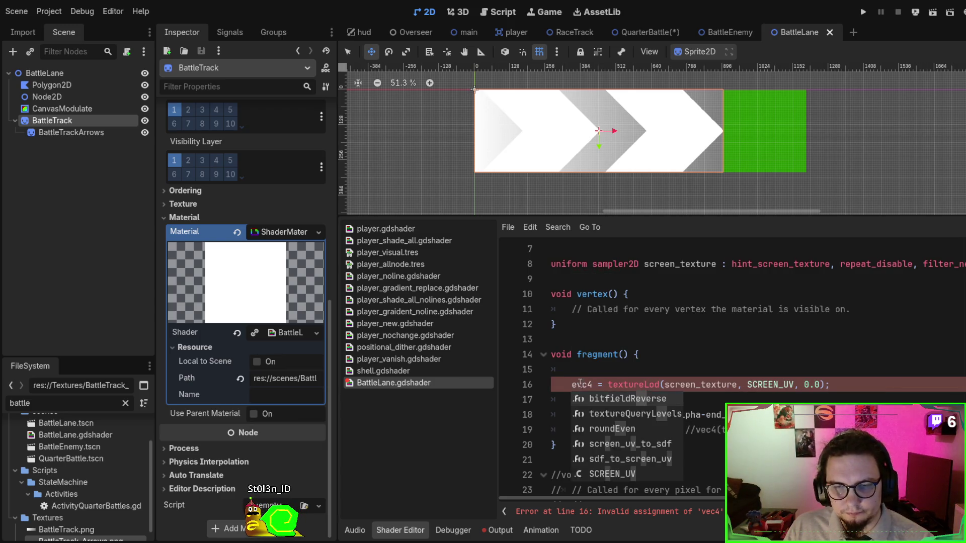
key(BackSpace)
key(BackSpace)
key(BackSpace)
text(4)
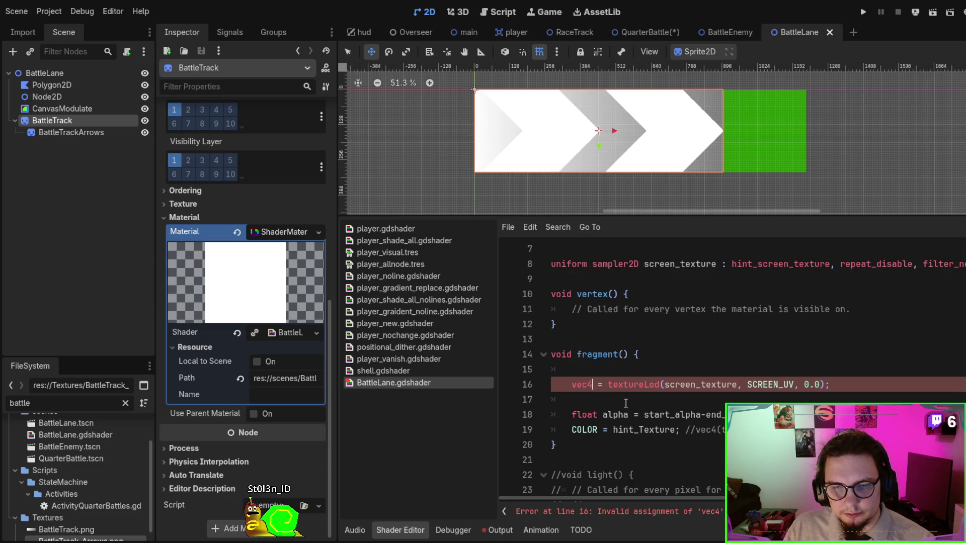
key(ctrl+s)
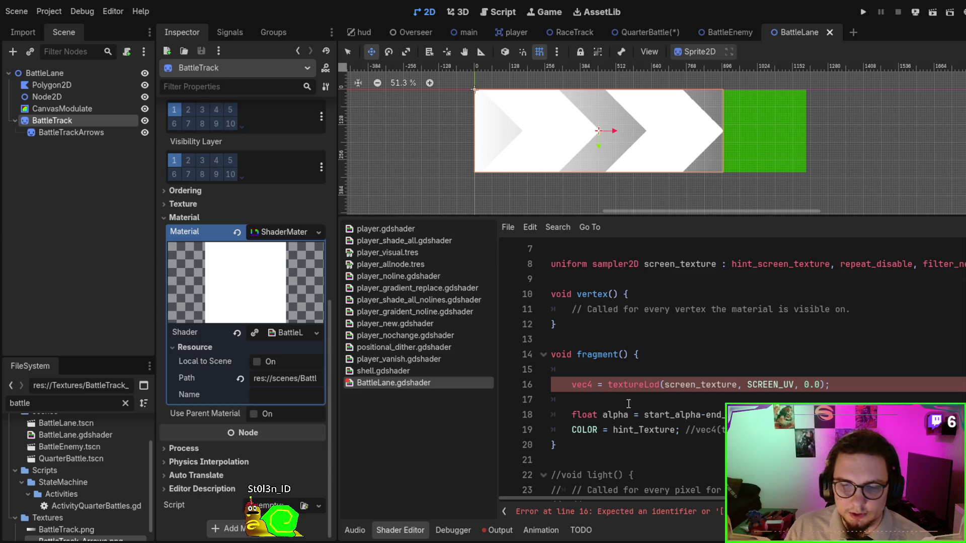
Restore the hint_texture name after vec4, lowercase its spelling on line 19, and save.
key(ctrl+v)
click(593, 386)
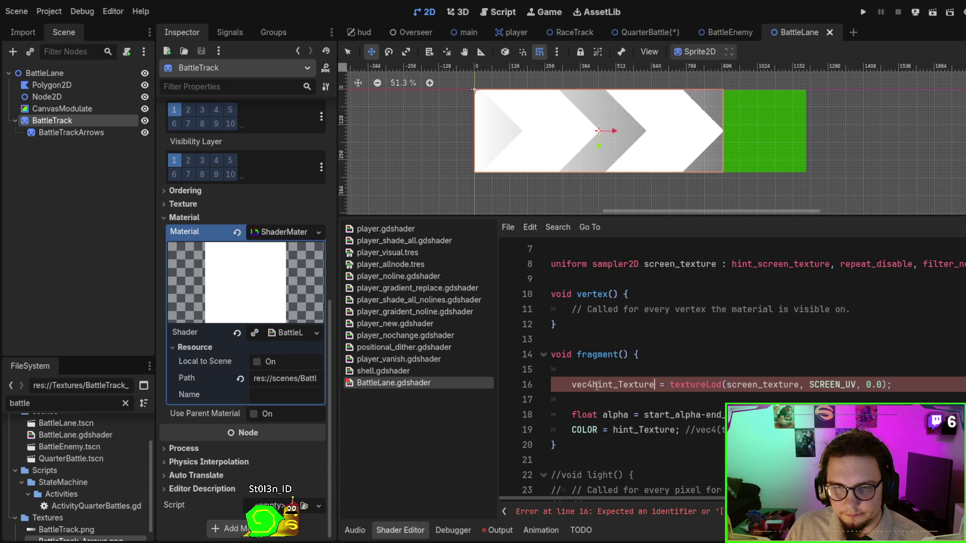
key(ctrl+s)
click(624, 387)
click(642, 426)
key(BackSpace)
text(t)
key(ctrl+s)
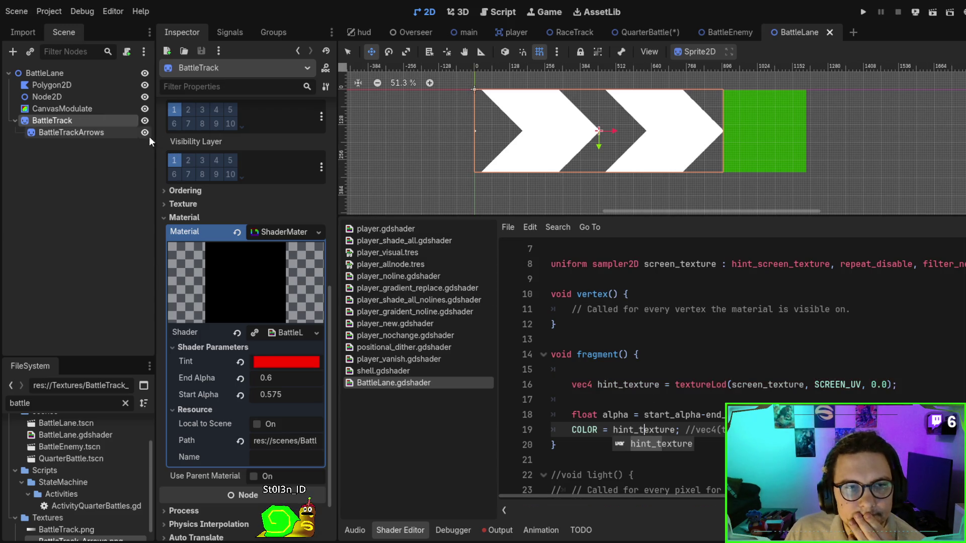
Set COLOR to vec4(hint_Texture.r, 0.0, …, alpha) and save.
click(672, 385)
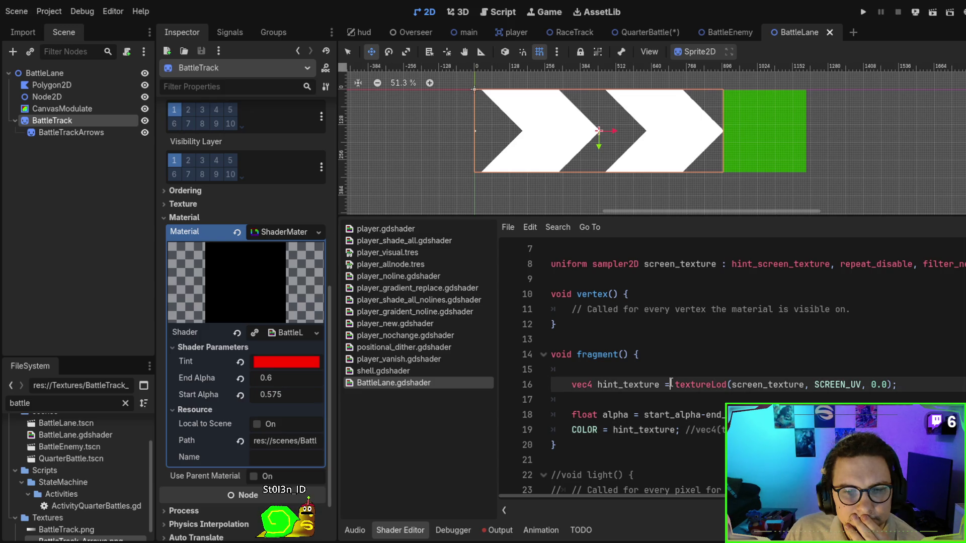
double_click(658, 431)
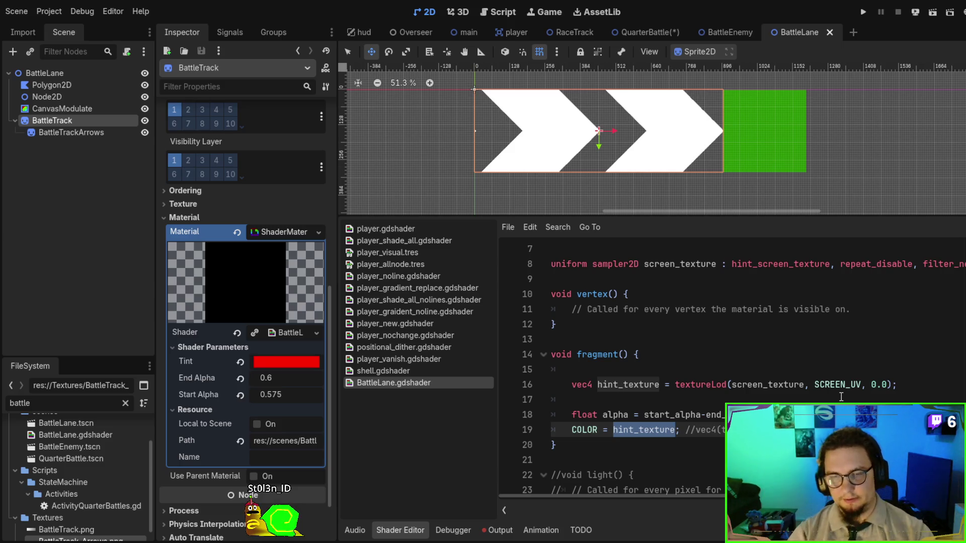
text(vec4()
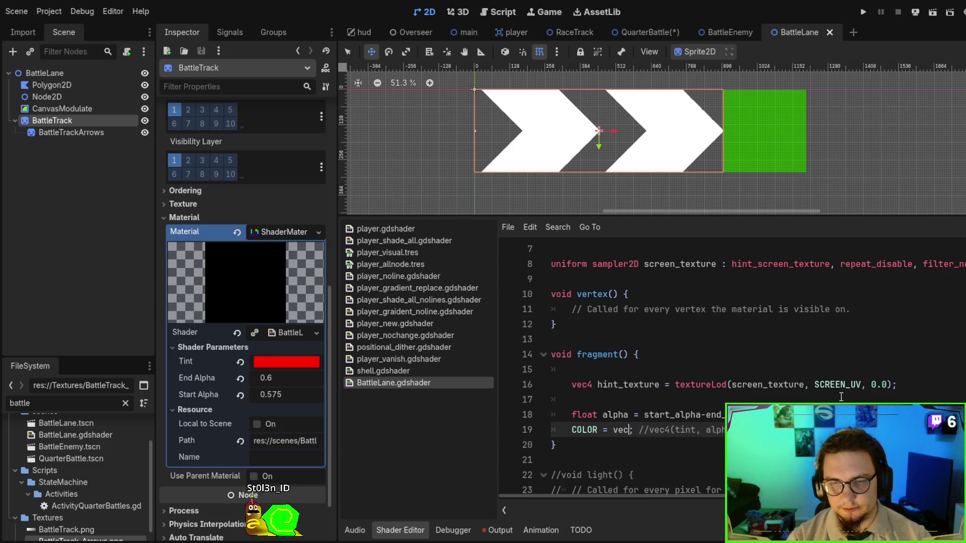
text(hint_Texture.)
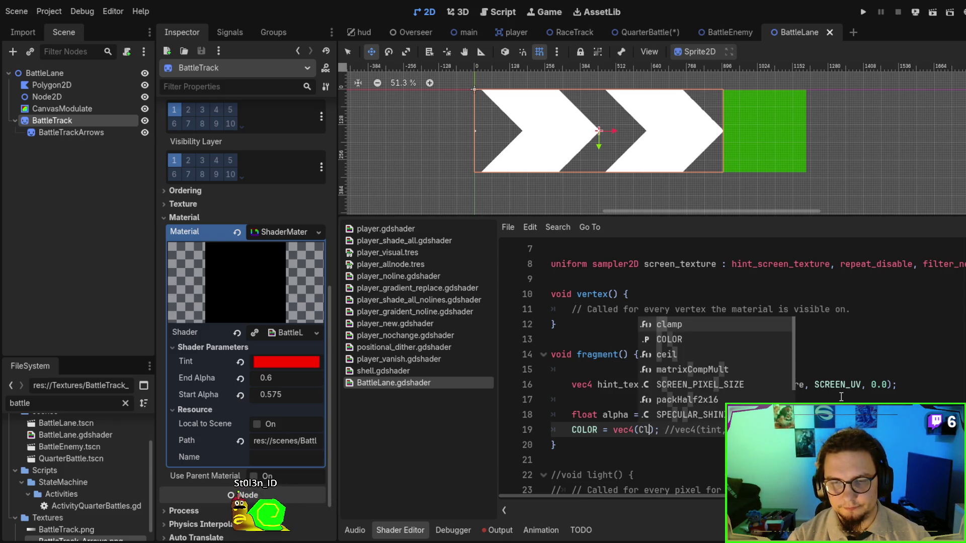
text(re.a)
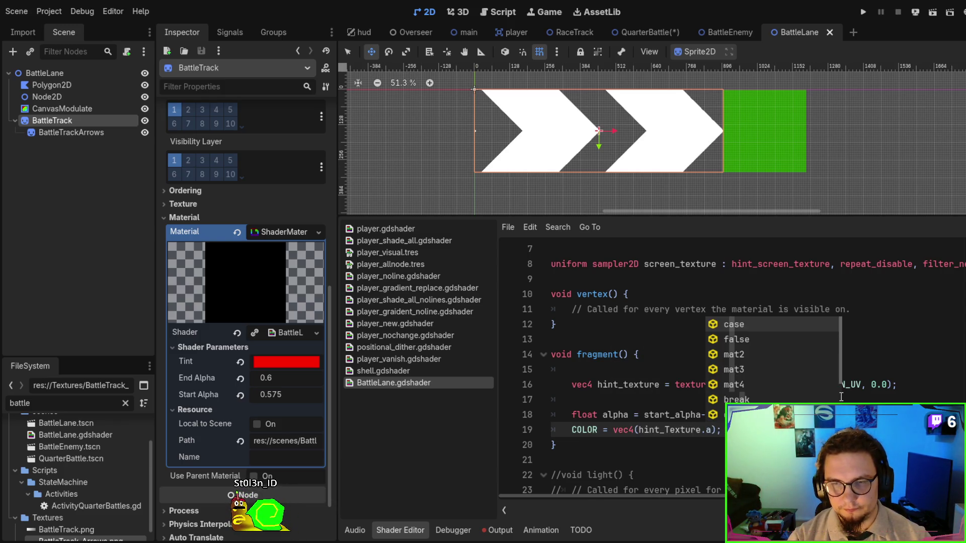
text(, 0)
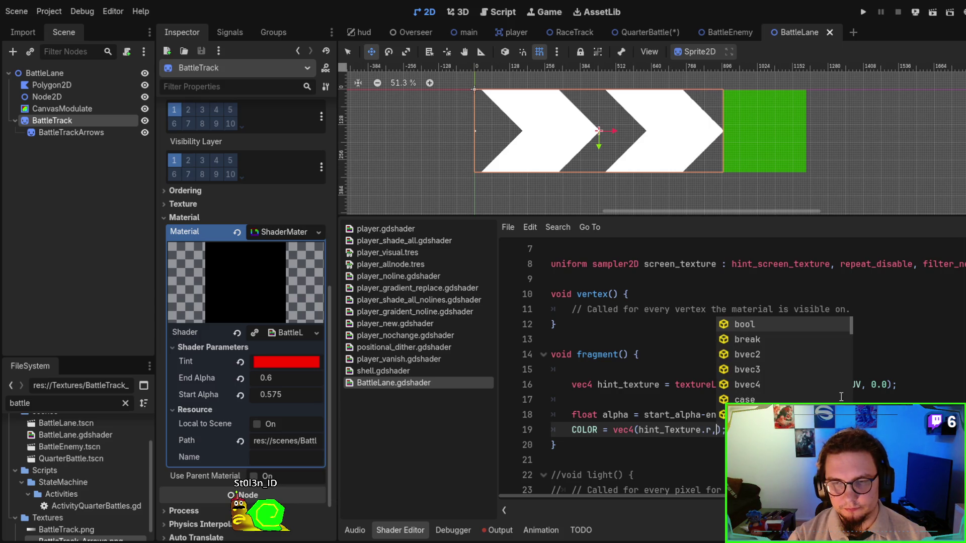
text(.0)
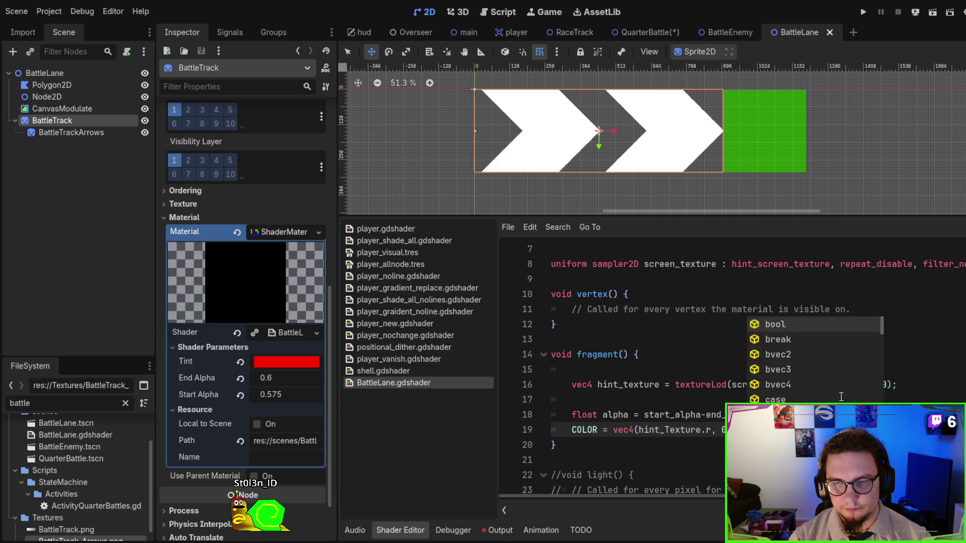
text(, )
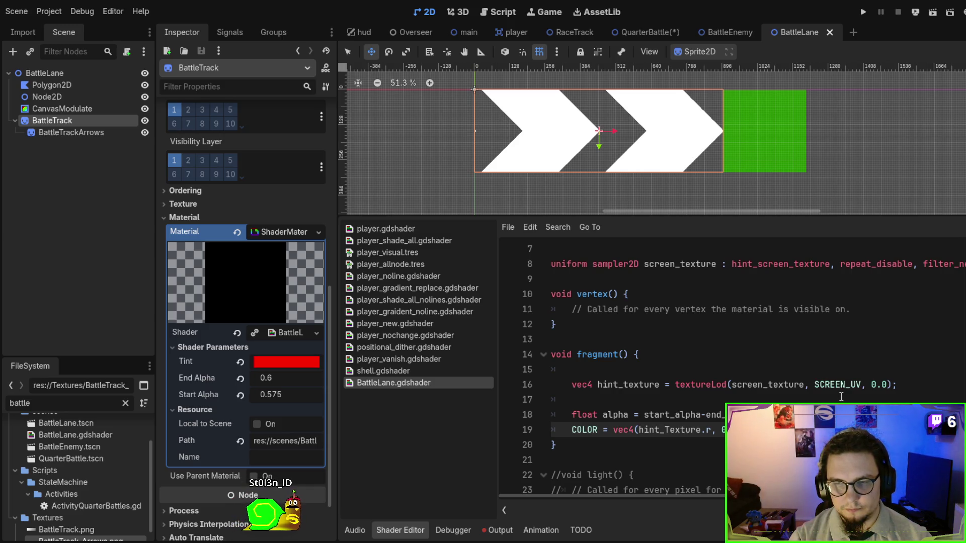
text(b)
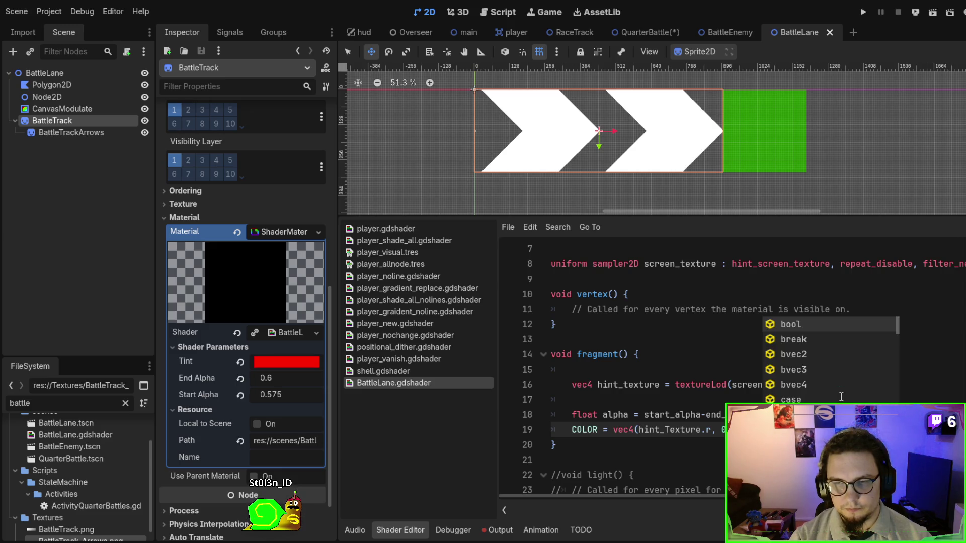
text(alpha)
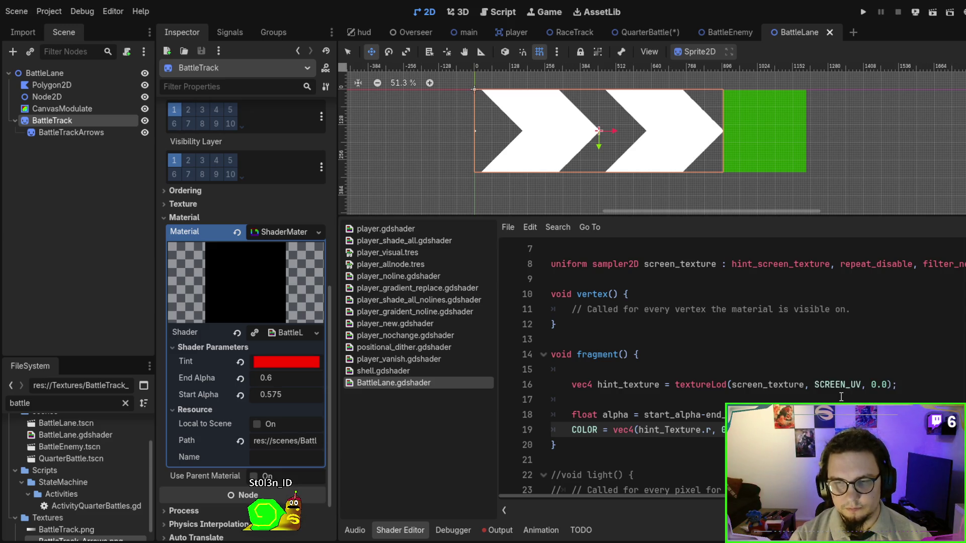
key(ctrl+s)
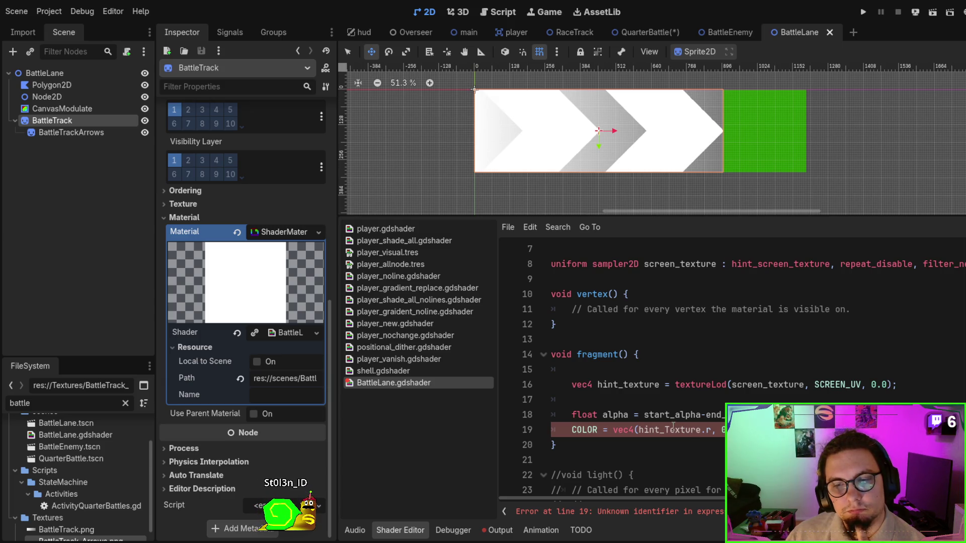
Correct the hint_Texture typo to hint_texture, save, and reselect the BattleTrackArrows node.
click(667, 429)
key(BackSpace)
text(t)
key(ctrl+s)
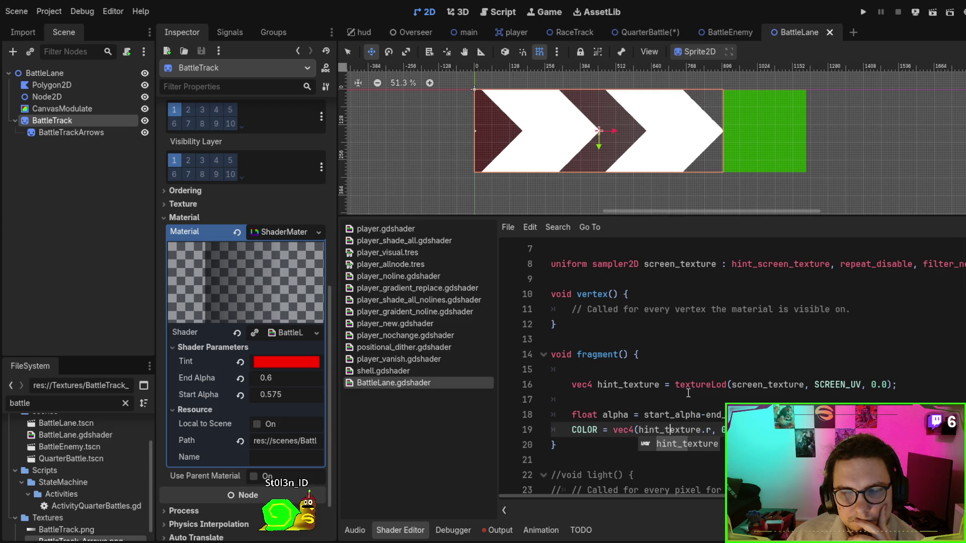
click(89, 139)
click(81, 133)
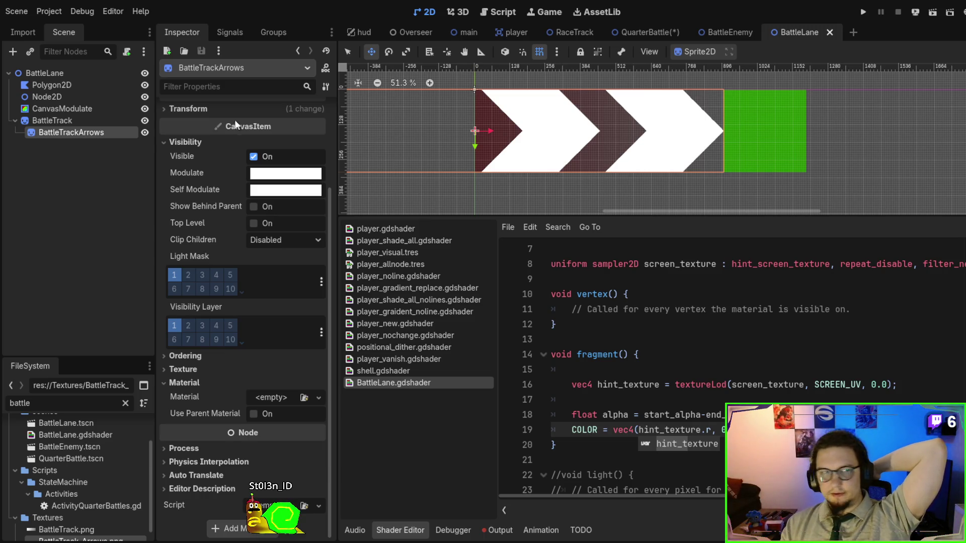
click(32, 123)
click(37, 133)
drag(38, 133, 41, 111)
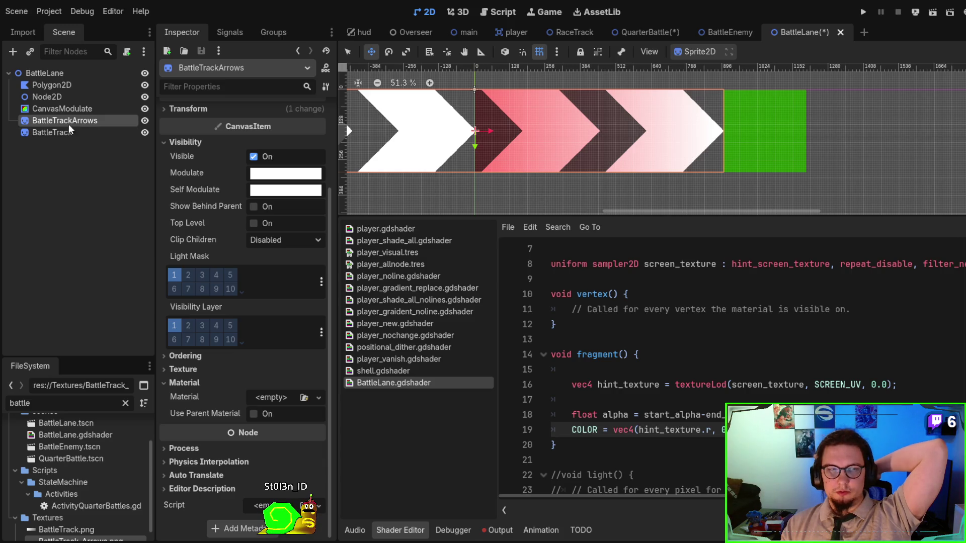
click(50, 133)
mouse_move(526, 127)
mouse_down()
mouse_move(539, 136)
mouse_move(521, 172)
mouse_move(521, 149)
mouse_move(493, 149)
mouse_up()
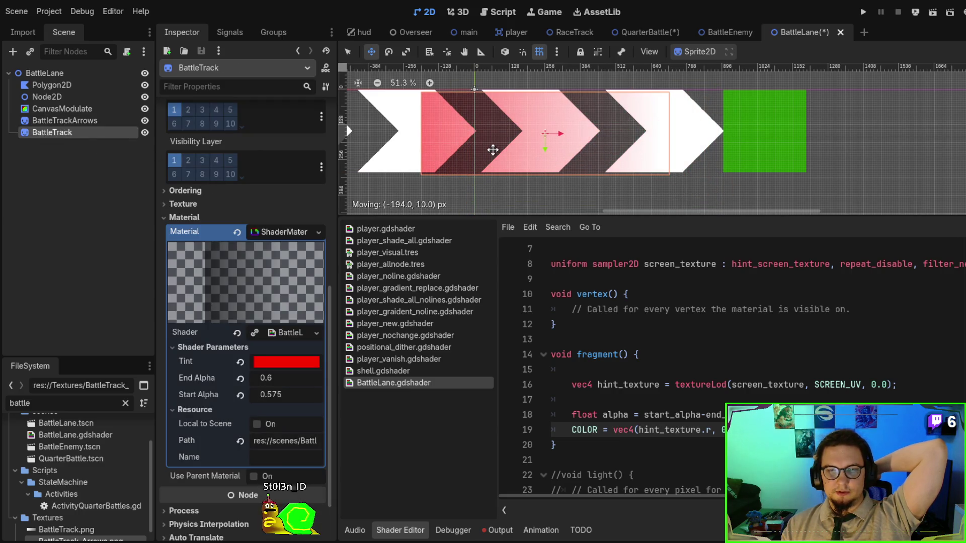
key(ctrl+z)
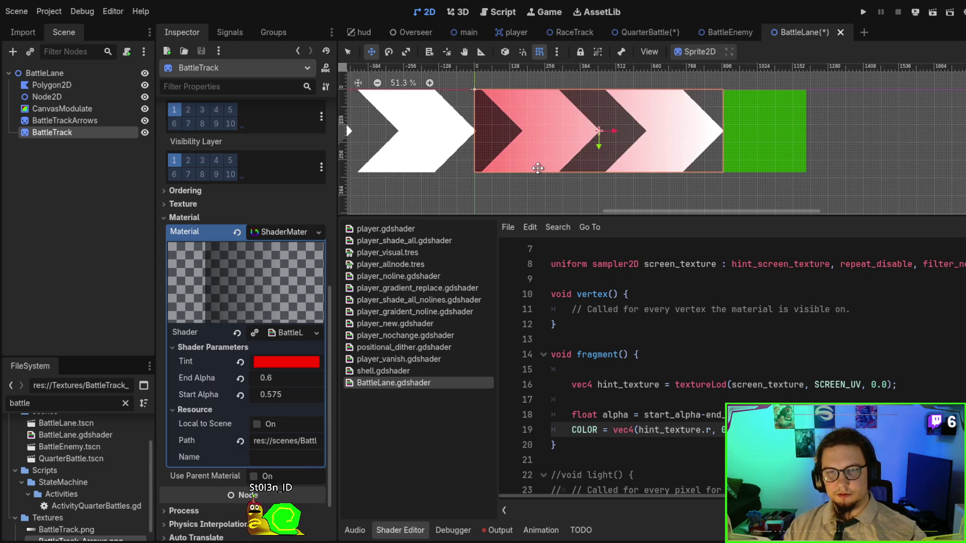
drag(66, 121, 70, 134)
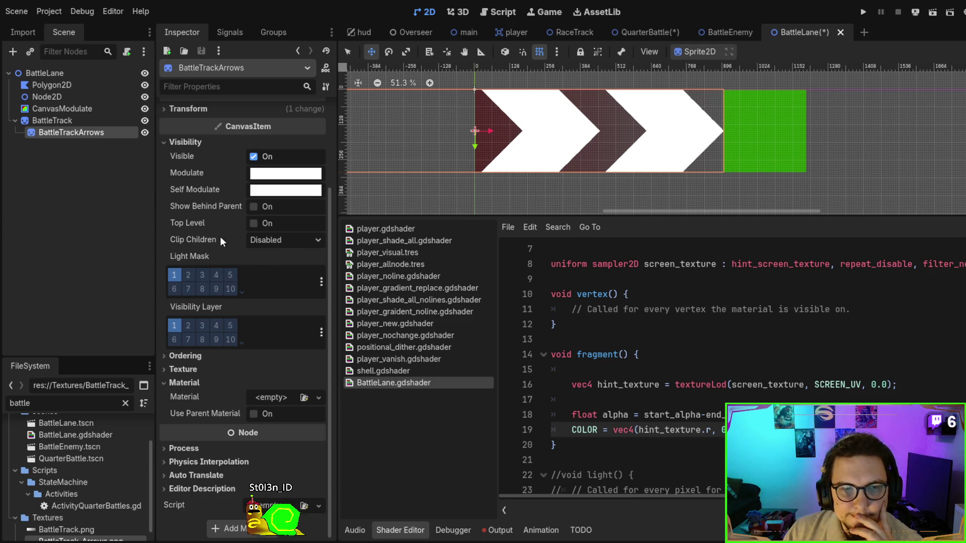
click(53, 123)
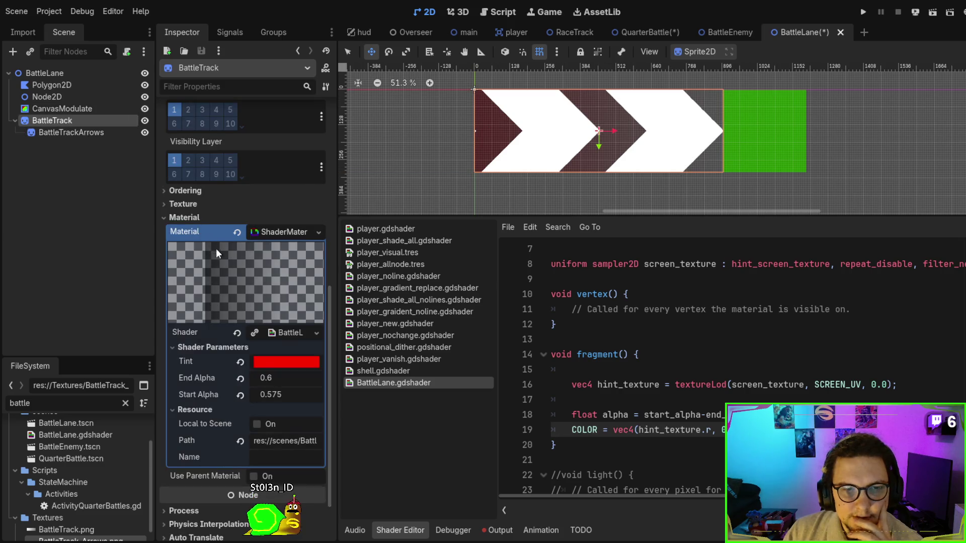
scroll(215, 245, down, 3)
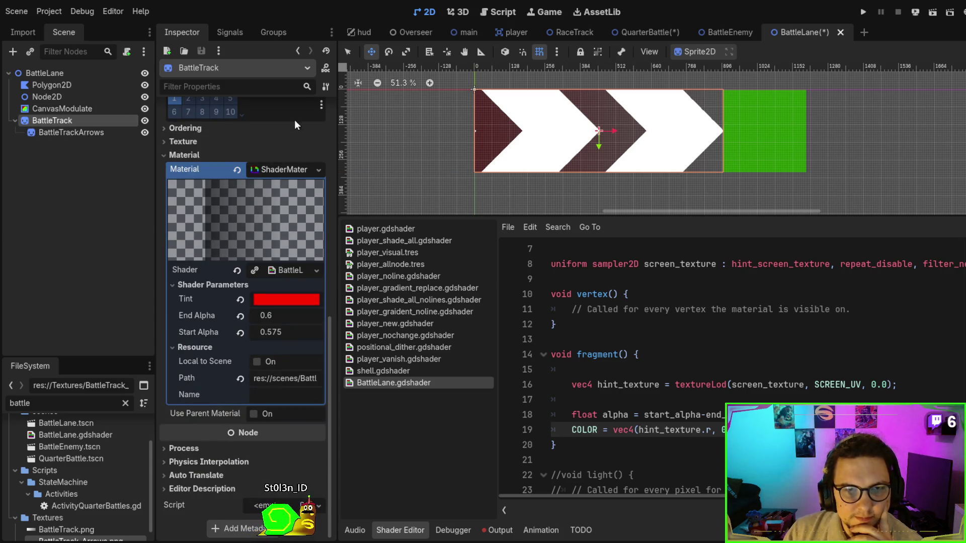
click(187, 157)
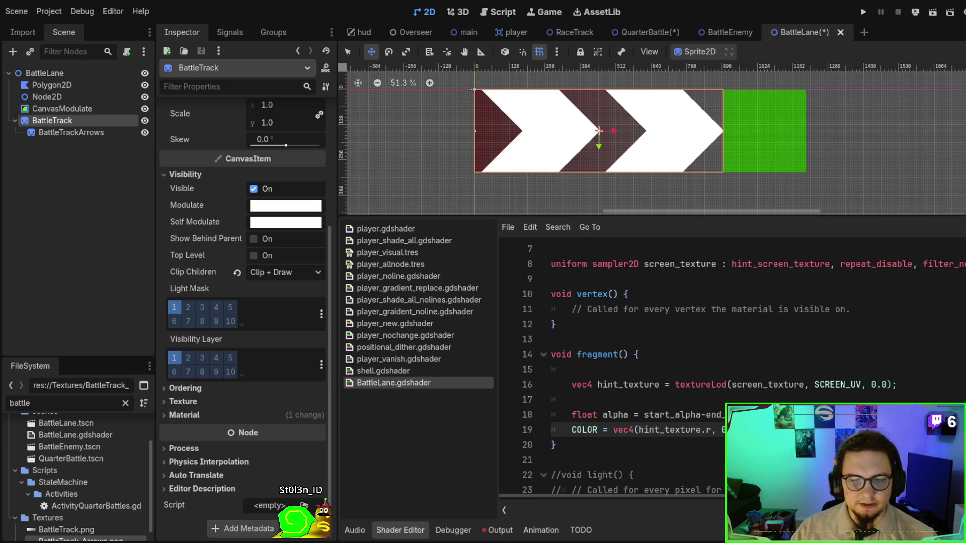
Review the player_vanish shader's screen_texture and noiseTexture declarations for reference.
click(452, 359)
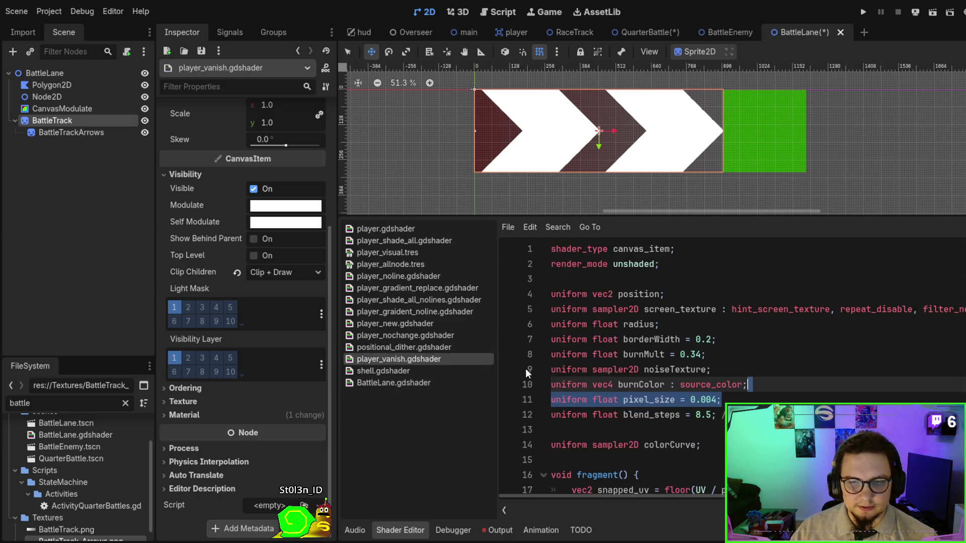
click(681, 309)
double_click(682, 308)
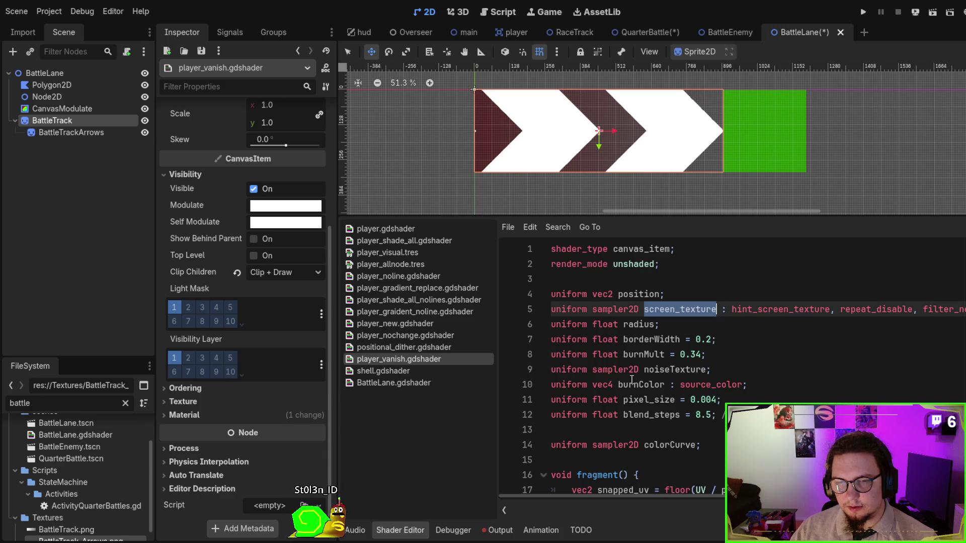
double_click(621, 370)
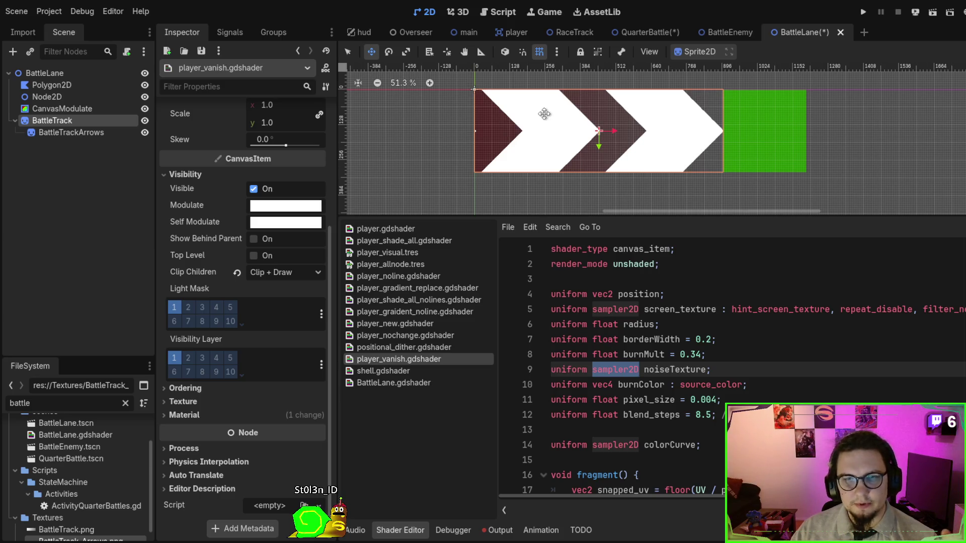
Select the BattleTrack node and expand its material settings.
click(60, 107)
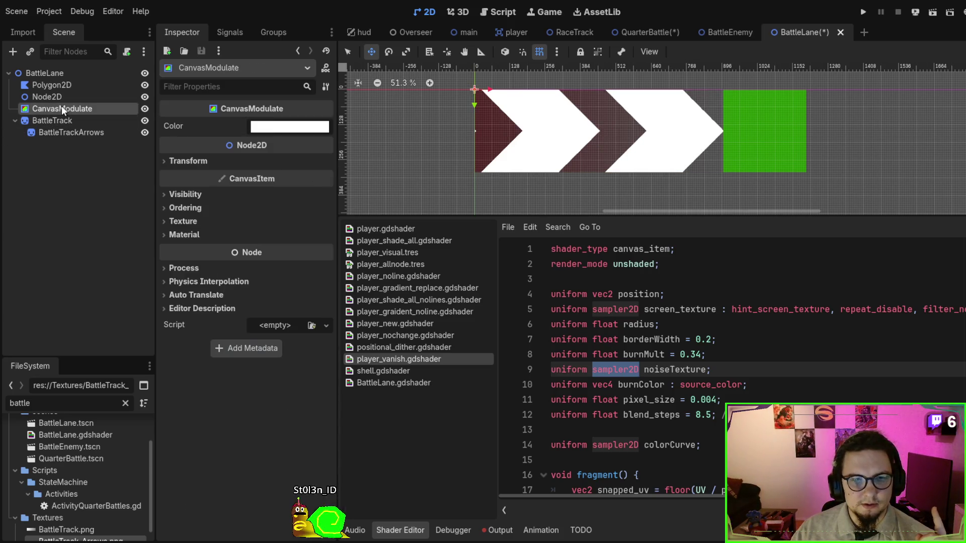
click(62, 120)
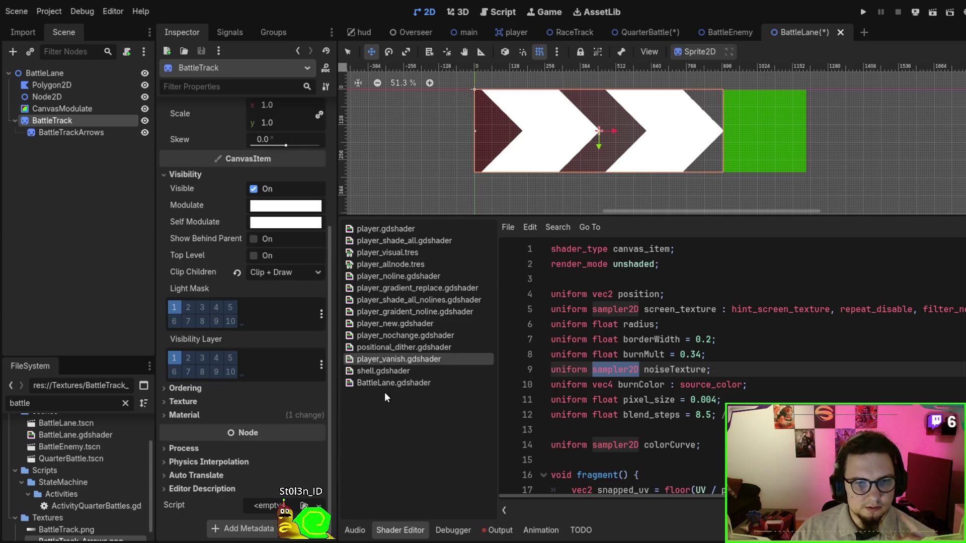
scroll(192, 241, up, 5)
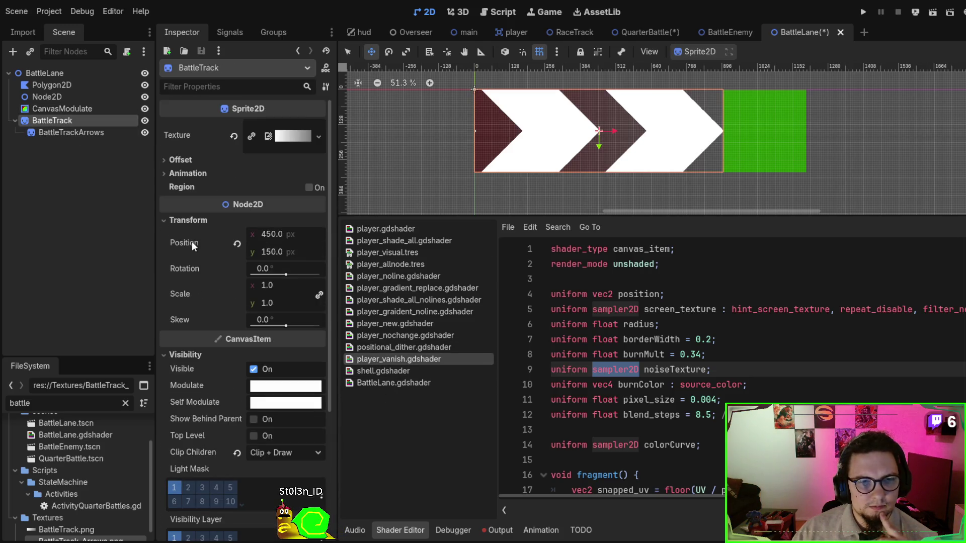
scroll(199, 249, down, 5)
click(198, 415)
scroll(209, 397, down, 5)
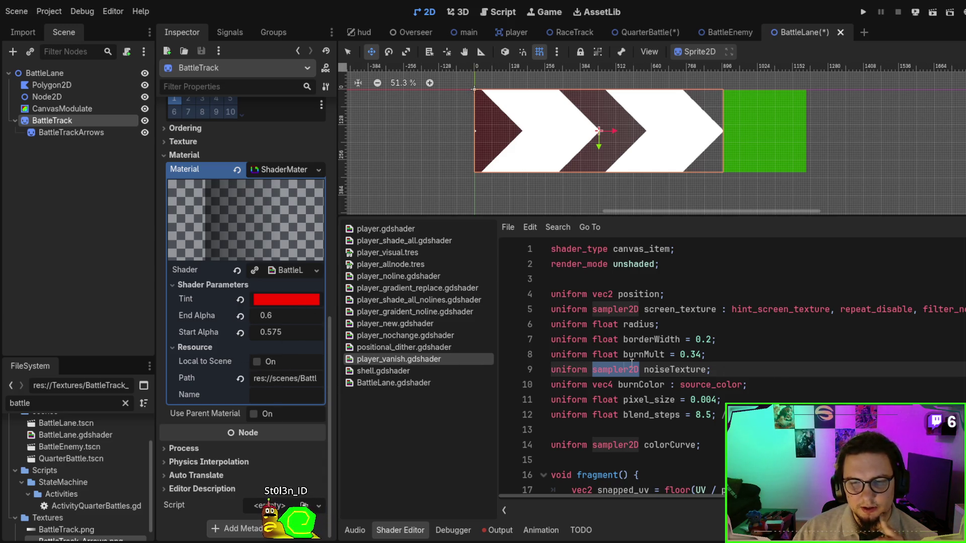
Undo the accidental edit in player_vanish.gdshader and switch to BattleLane.gdshader.
drag(735, 371, 737, 352)
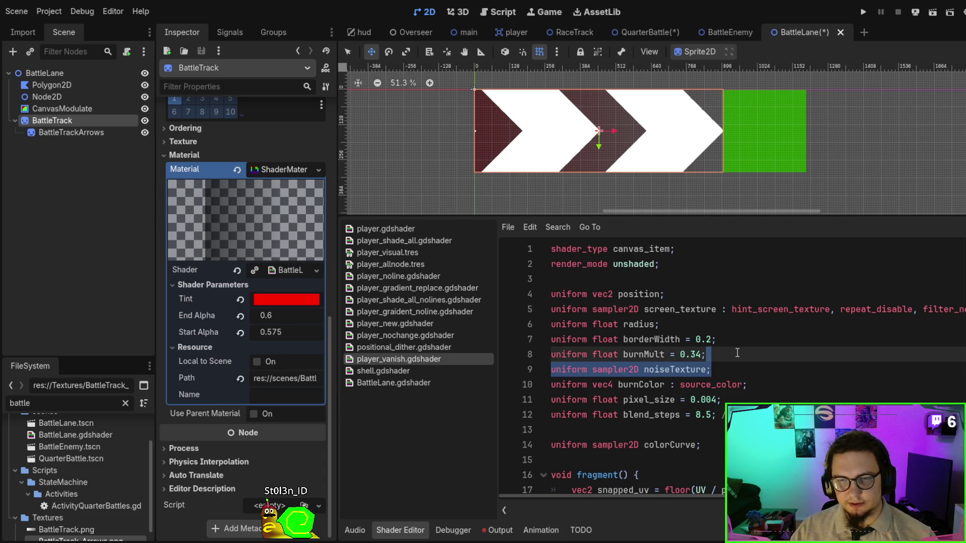
text(c)
click(769, 319)
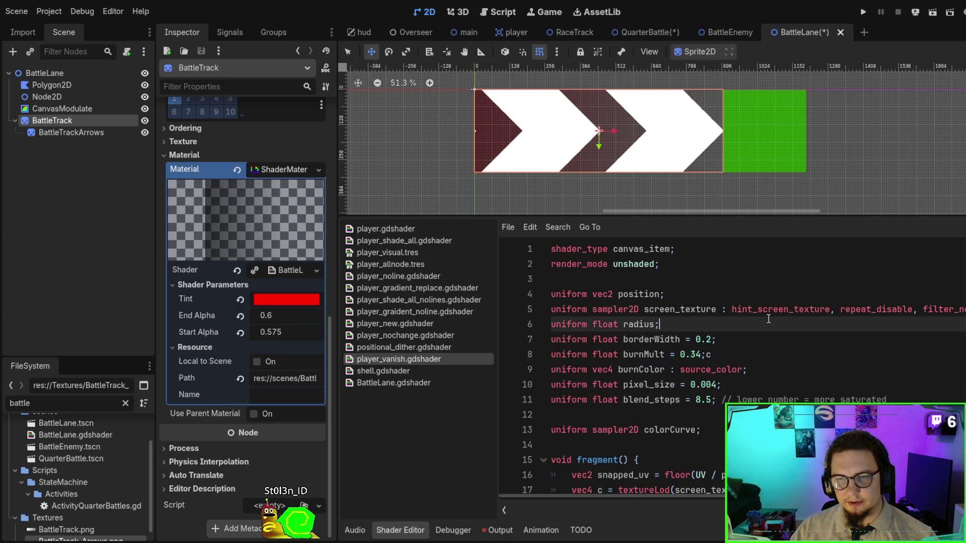
double_click(769, 311)
click(750, 363)
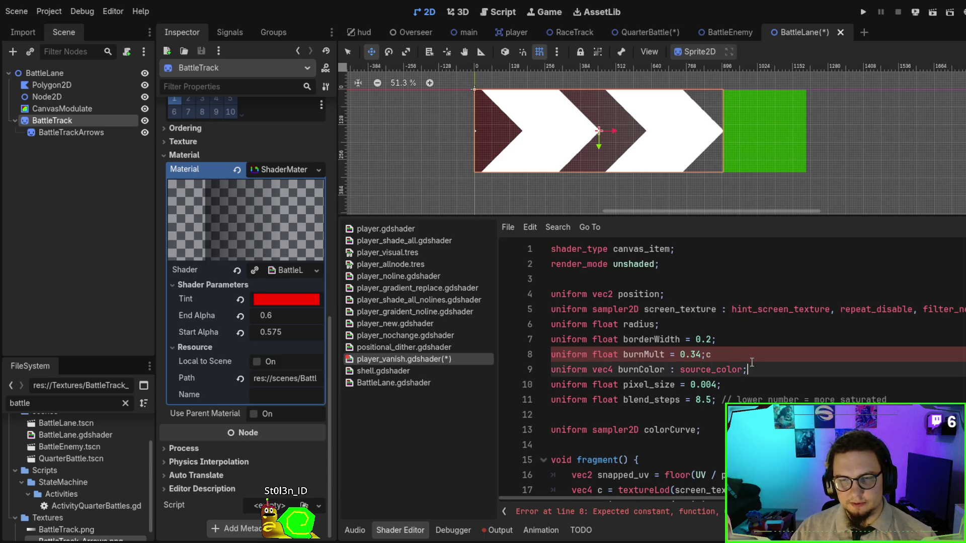
key(ctrl+z)
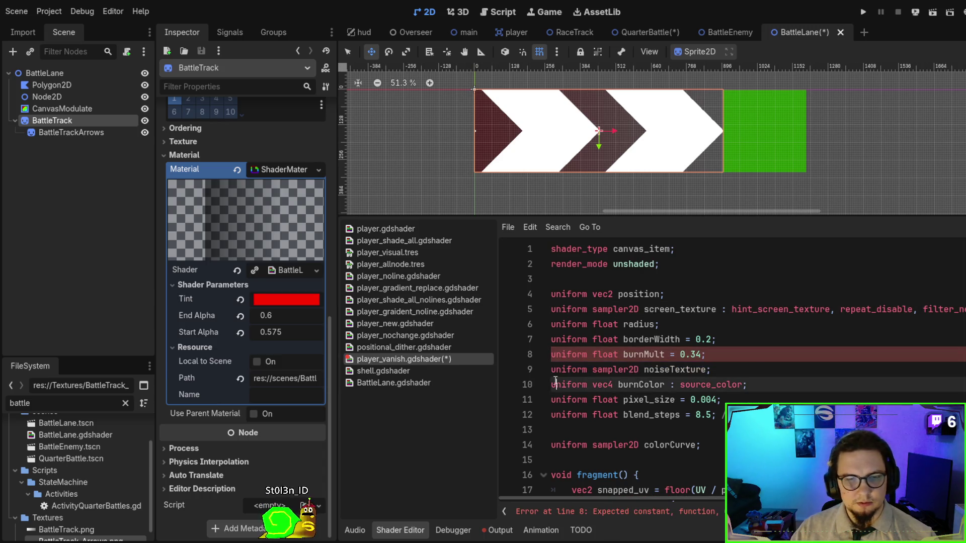
click(391, 386)
click(752, 341)
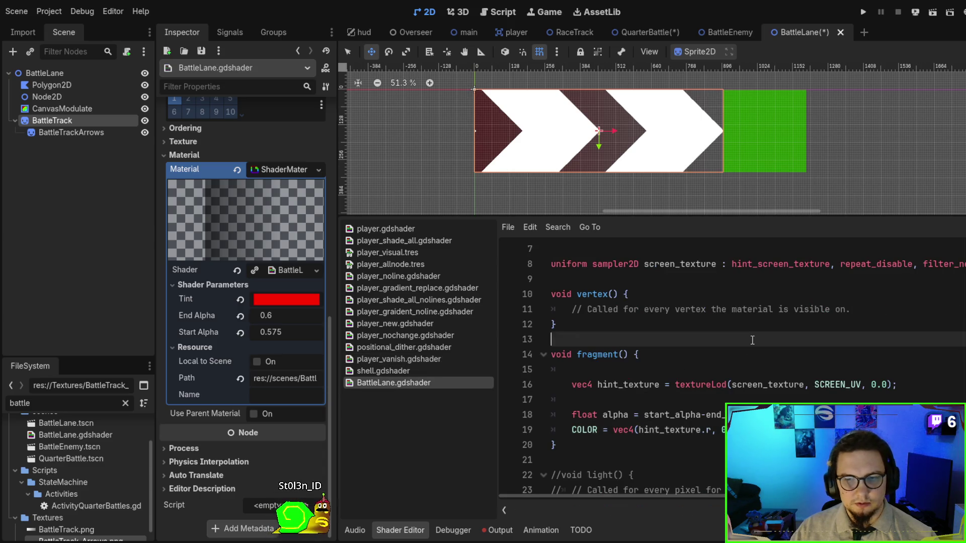
Strip hint_screen_texture and filter hints from line 8, save, and hide BattleTrackArrows.
double_click(757, 265)
key(Delete)
key(Delete)
key(BackSpace)
key(BackSpace)
key(BackSpace)
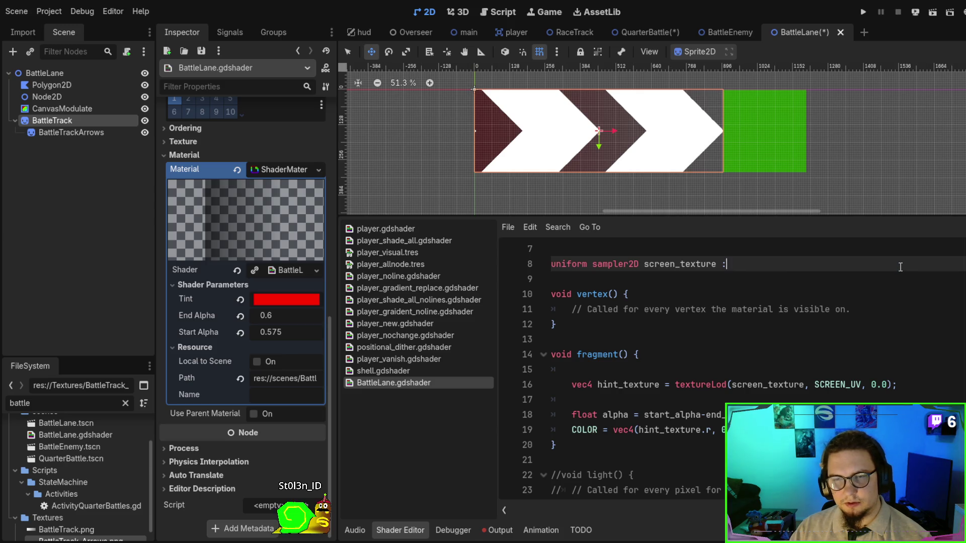
text(;)
key(ctrl+s)
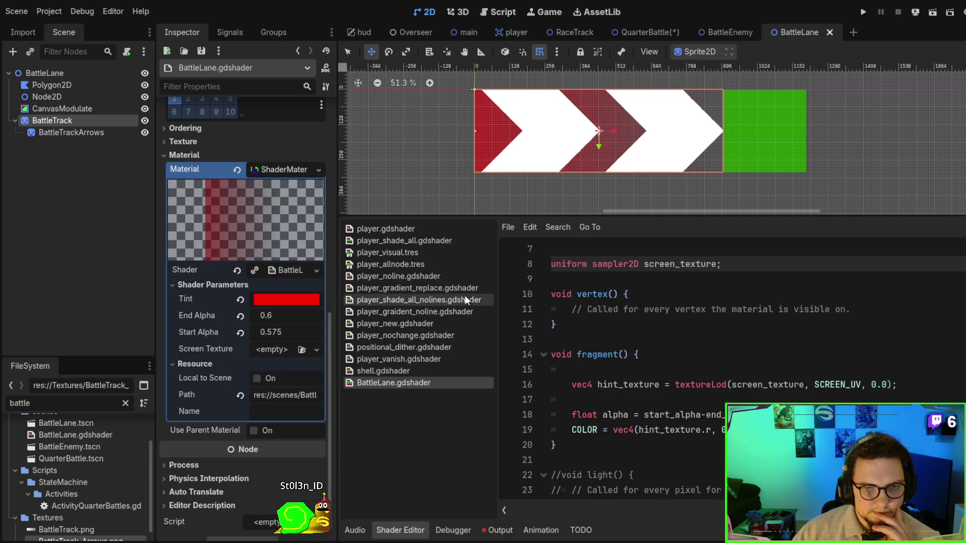
click(305, 352)
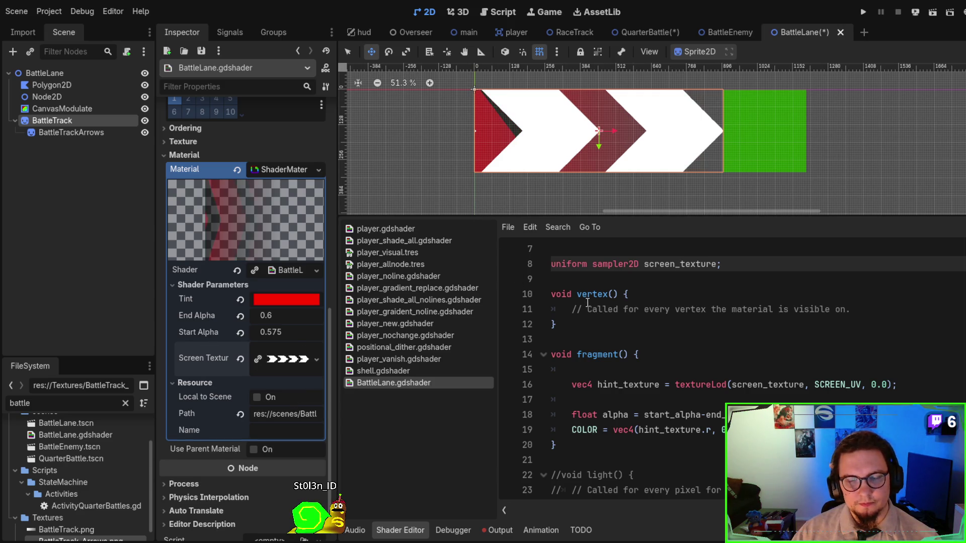
click(144, 133)
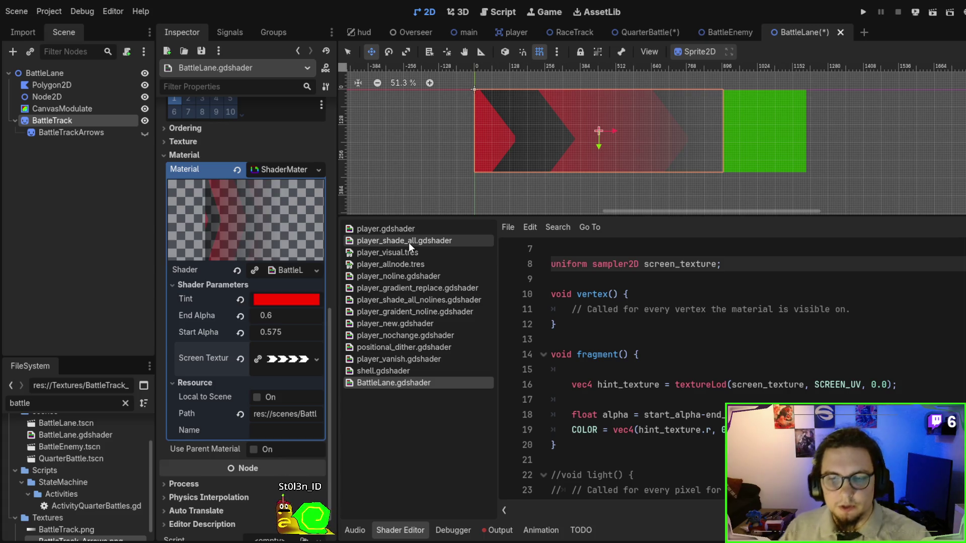
Check where hint_texture is used, then fetch the chevron arrows image from the image editor.
click(669, 415)
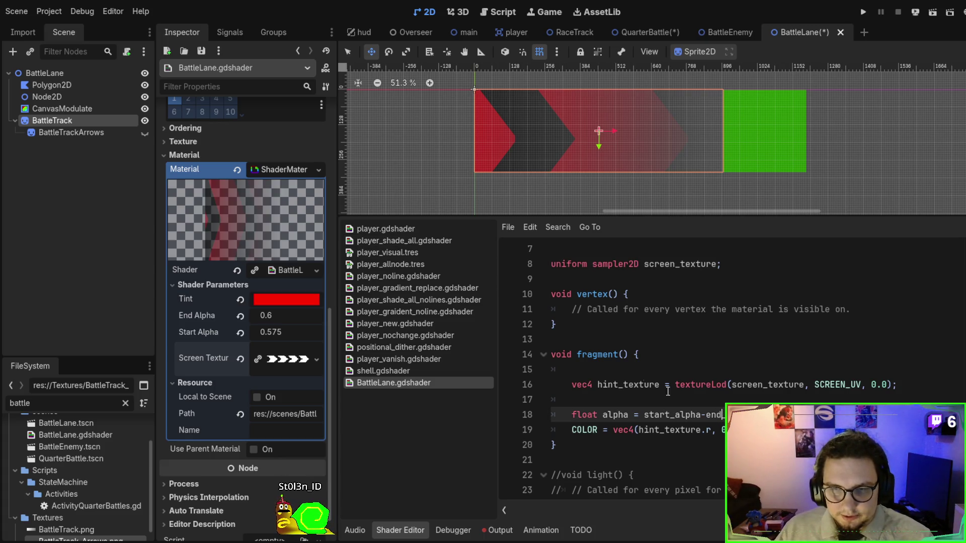
text(_)
click(630, 388)
double_click(633, 385)
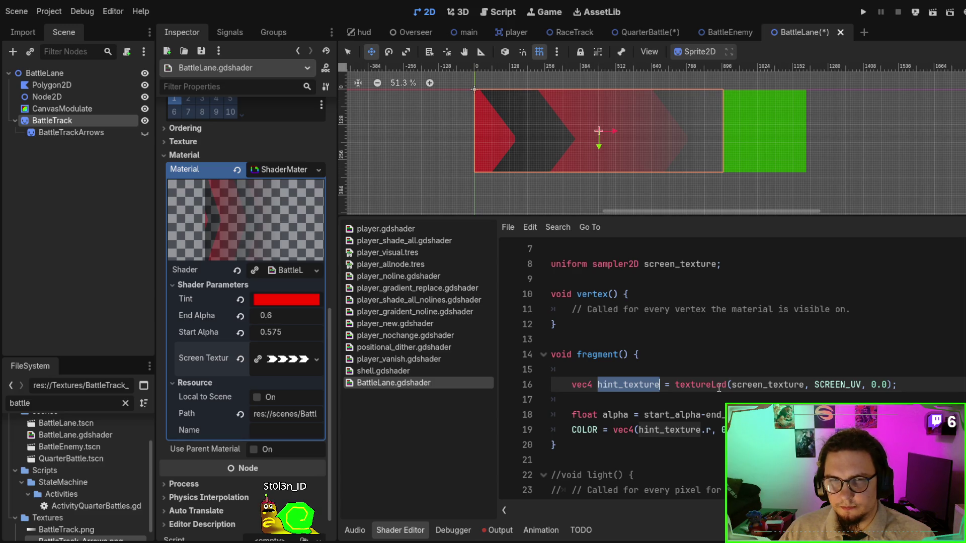
scroll(481, 137, up, 10)
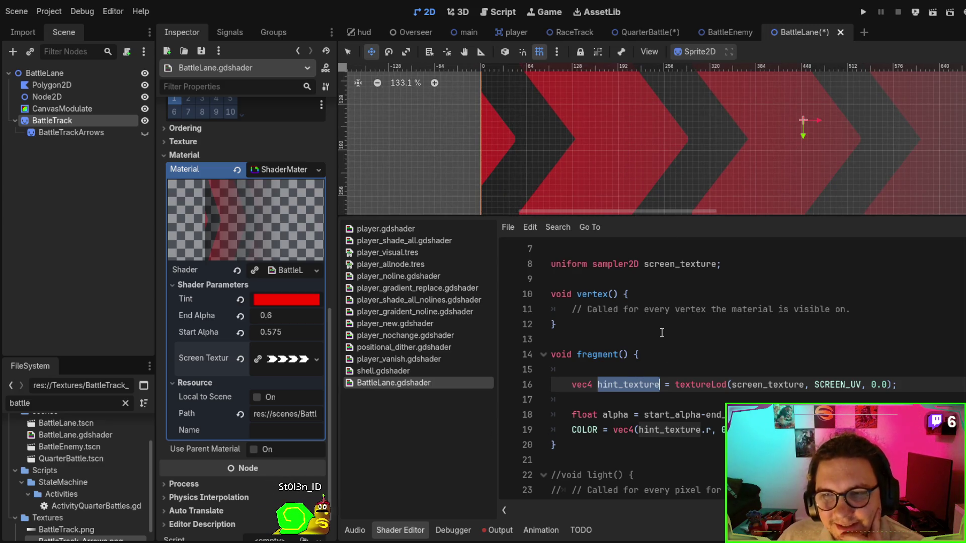
key(alt+Tab)
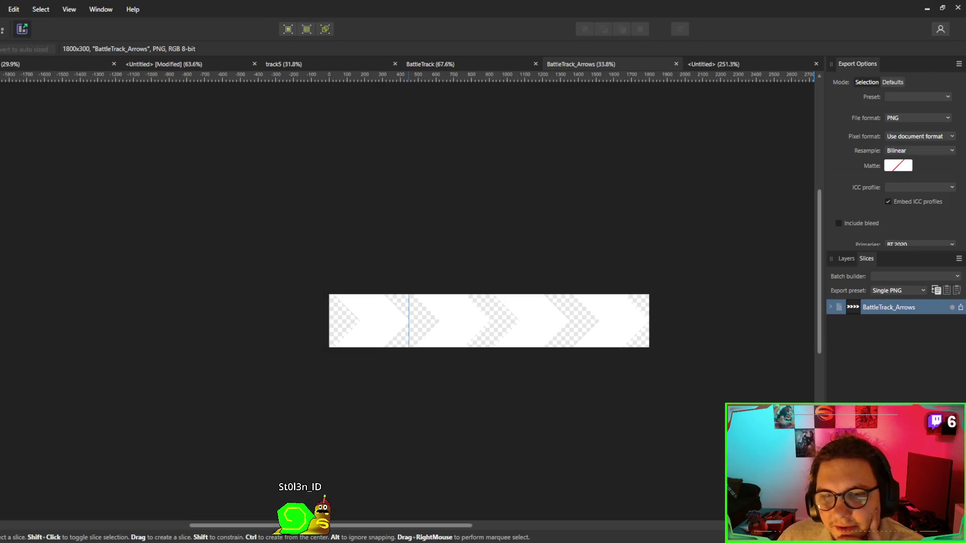
scroll(451, 360, up, 5)
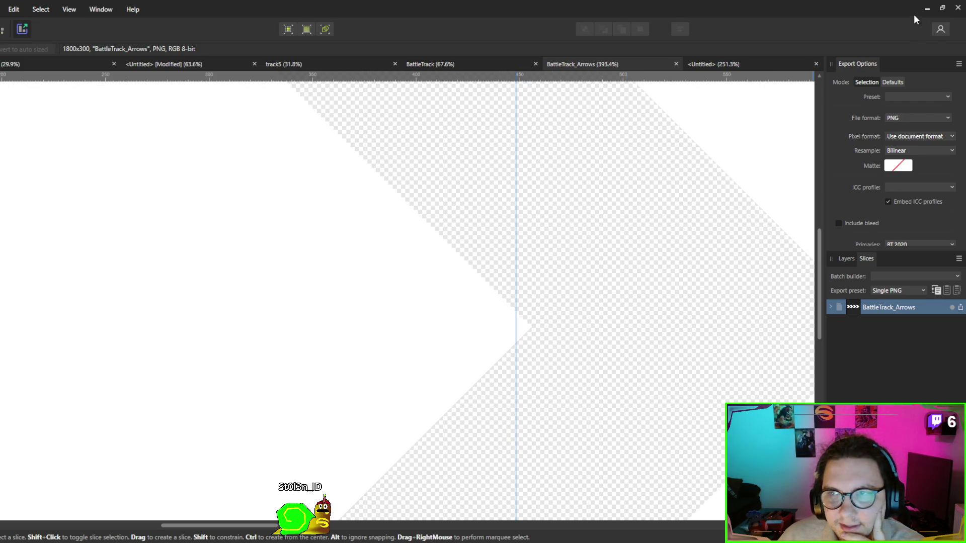
click(926, 7)
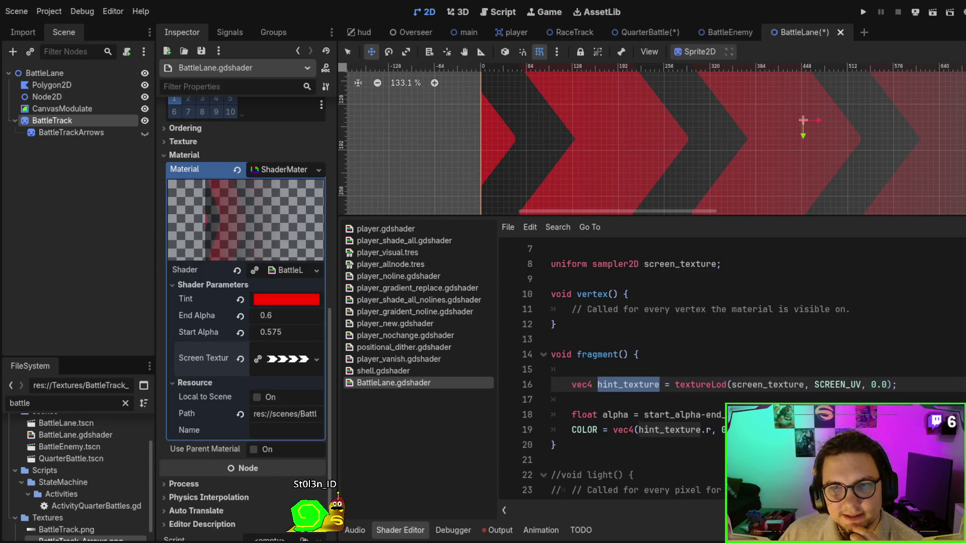
scroll(615, 172, down, 2)
scroll(619, 174, down, 4)
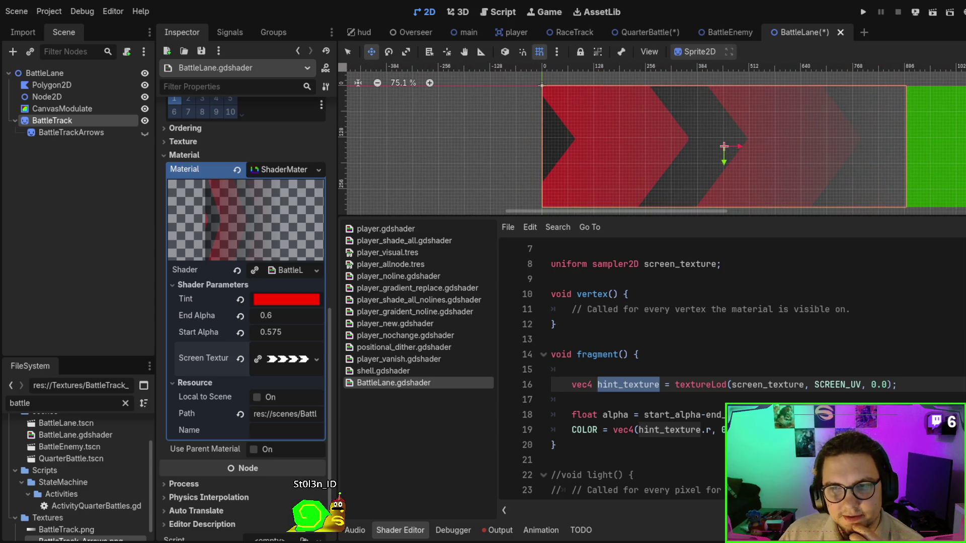
scroll(653, 151, up, 1)
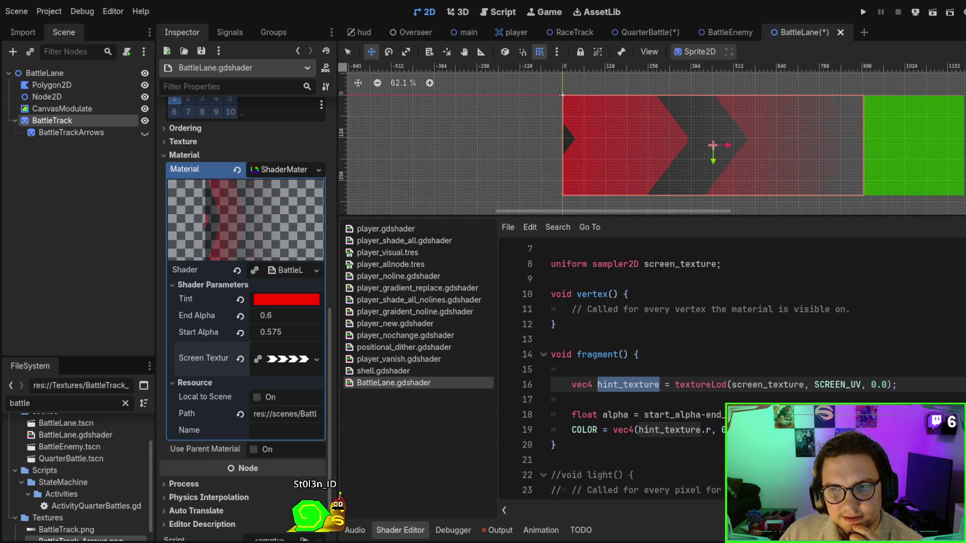
scroll(658, 144, down, 3)
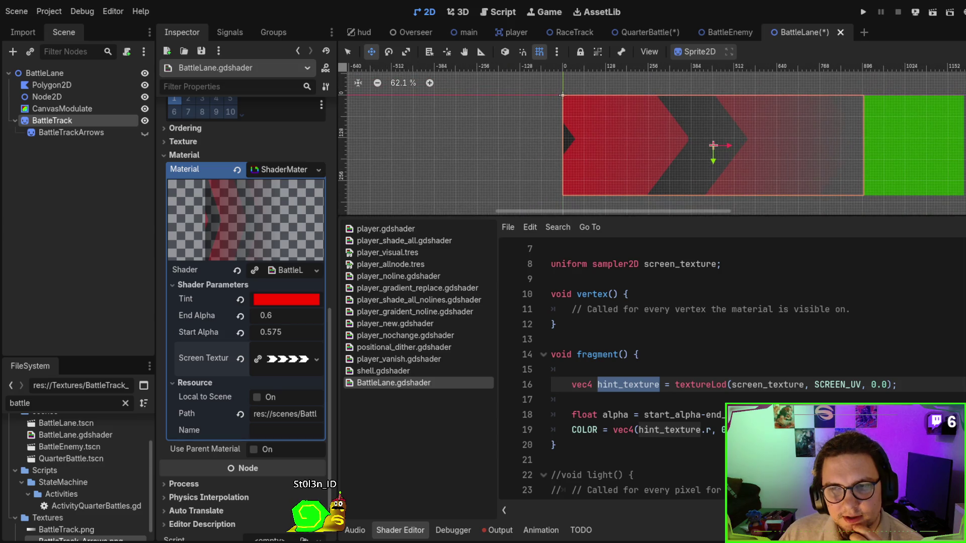
scroll(657, 141, up, 6)
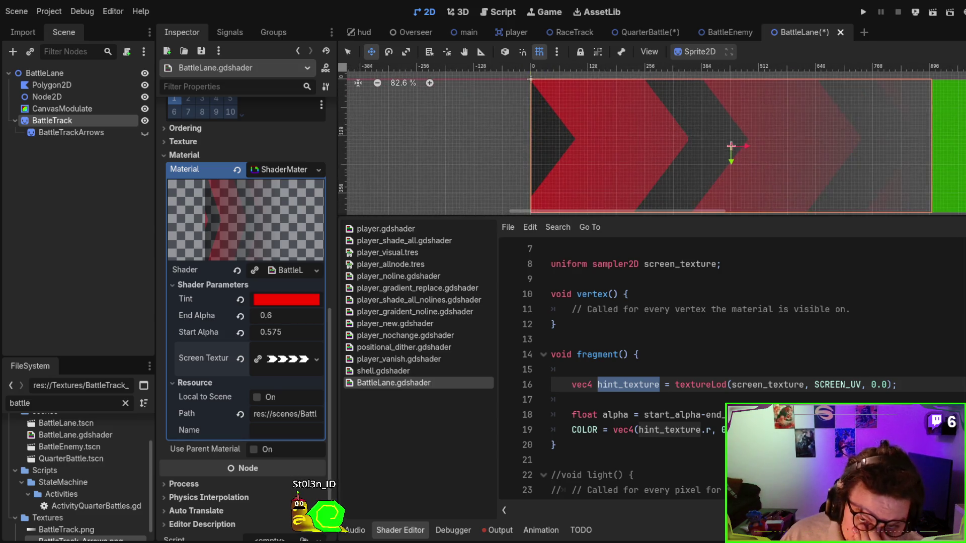
scroll(662, 145, down, 2)
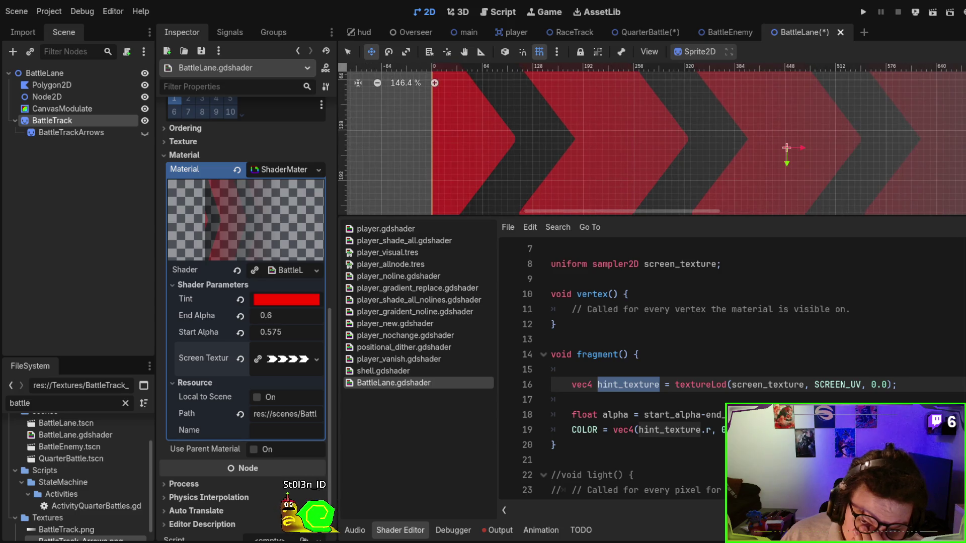
scroll(655, 142, down, 2)
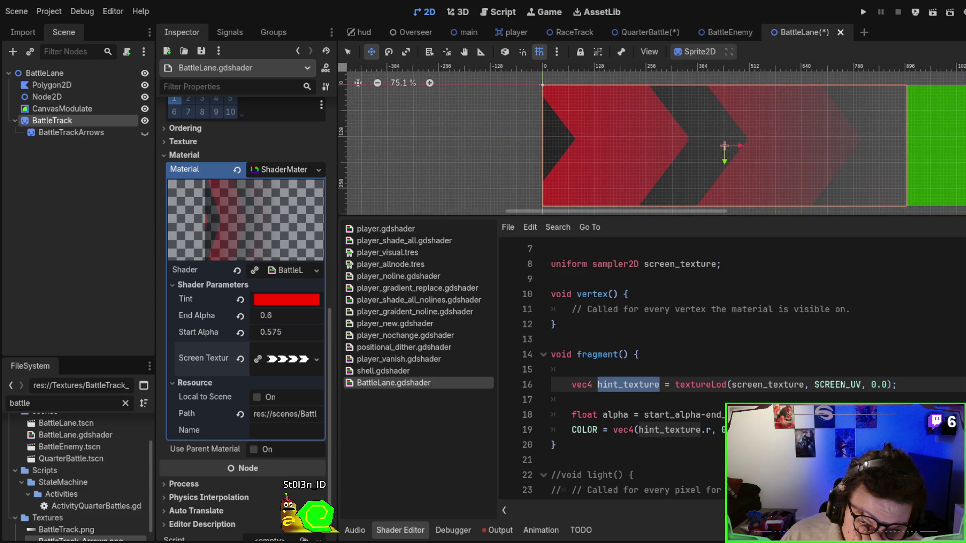
scroll(660, 144, down, 1)
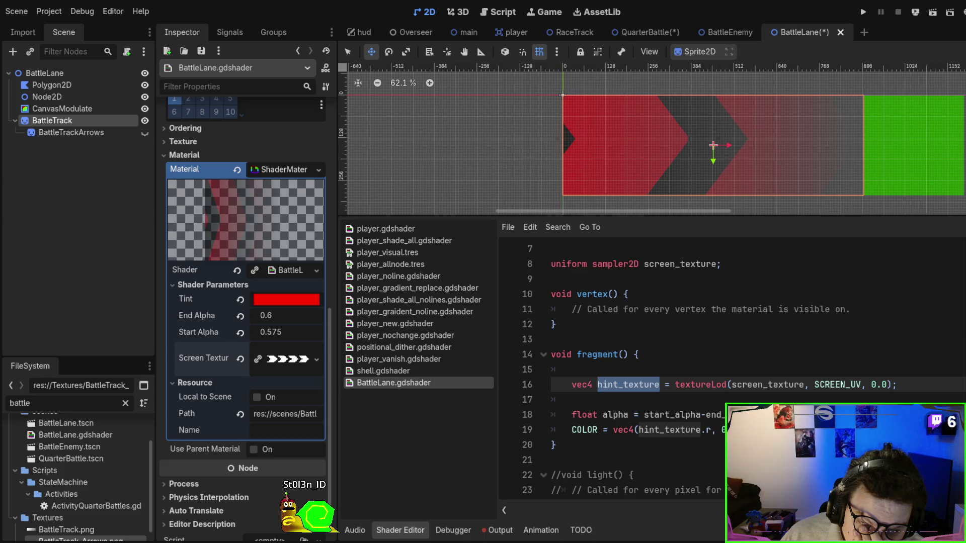
scroll(659, 142, up, 3)
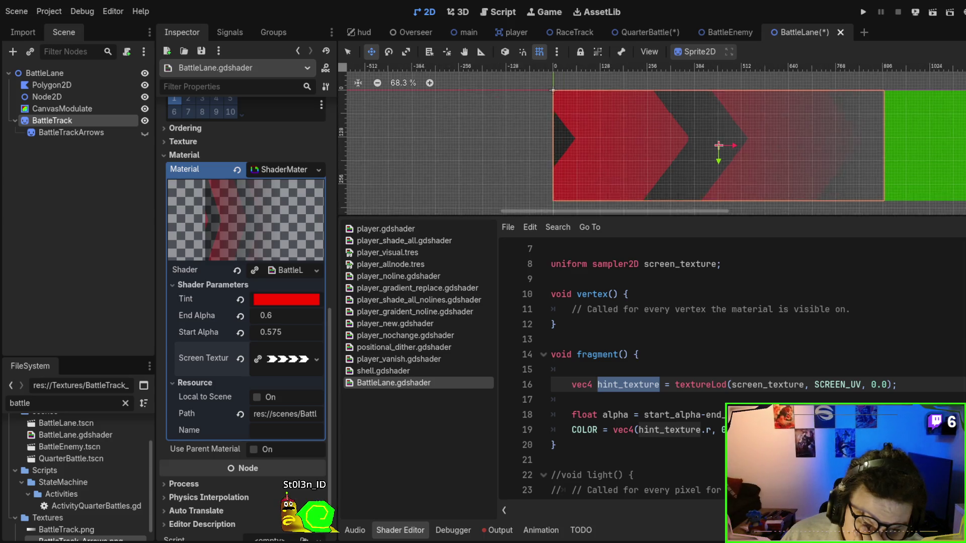
click(714, 389)
Try trimming the end of line 8, then undo and redo the change.
click(714, 339)
key(Up)
key(Up)
key(Up)
key(End)
key(BackSpace)
key(BackSpace)
key(ctrl+z)
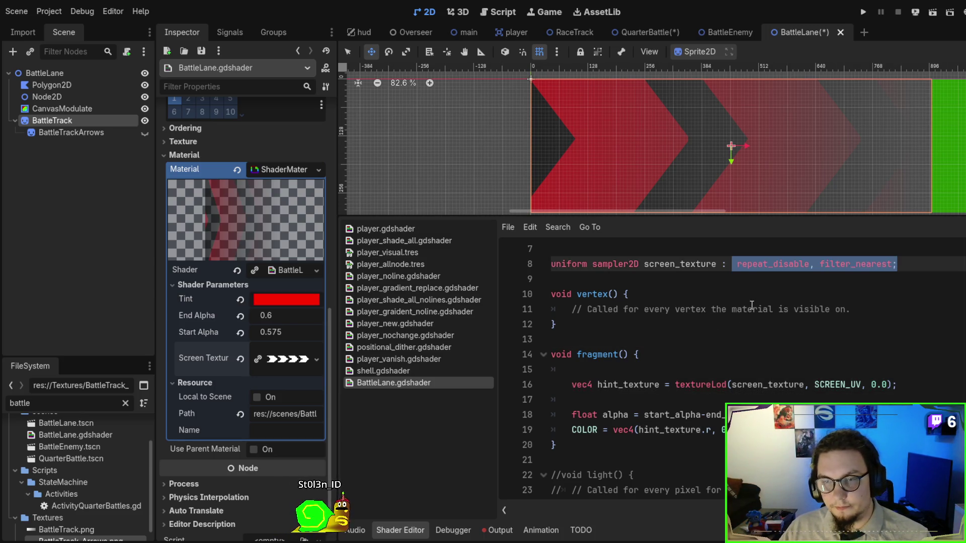
click(753, 308)
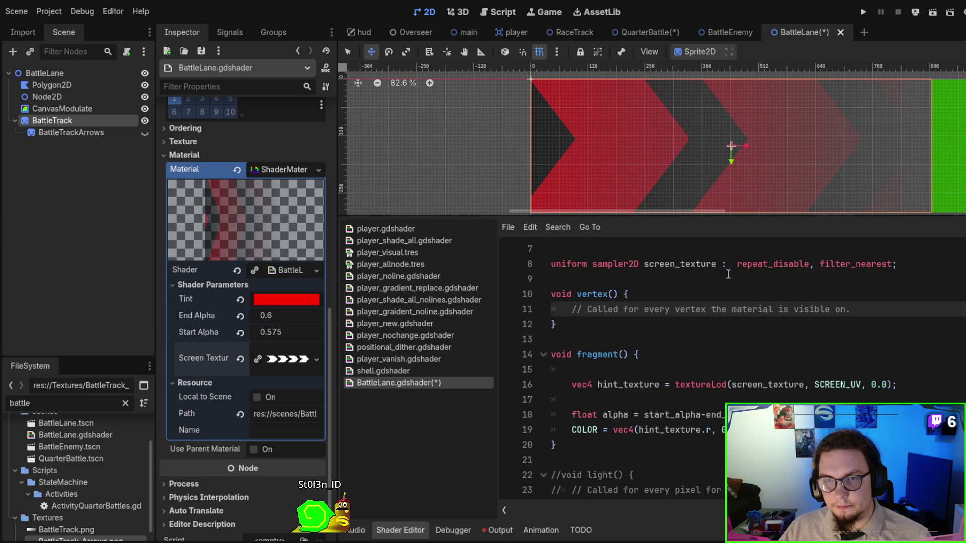
key(ctrl+y)
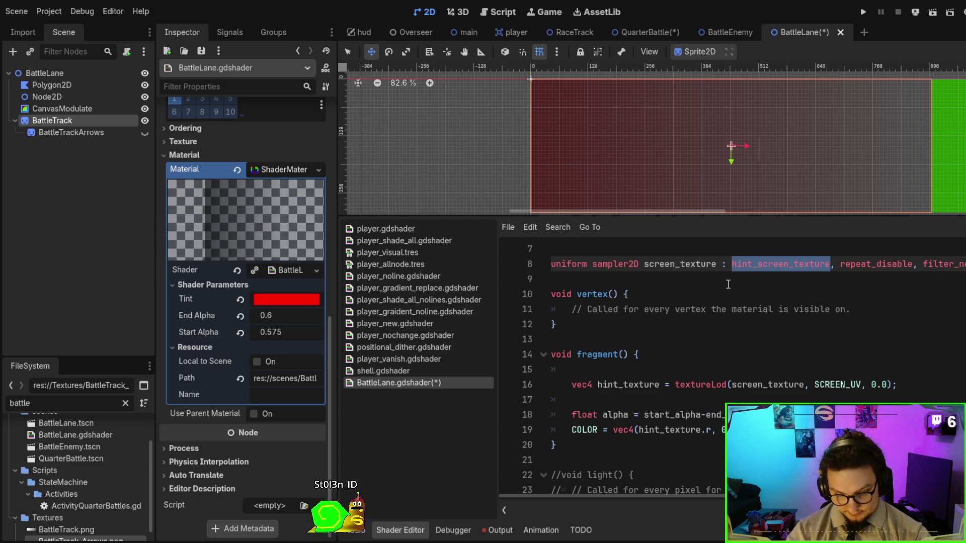
Delete ': hint_screen_texture, repeat_disable, filter_nearest' from line 8 and save.
scroll(695, 291, down, 1)
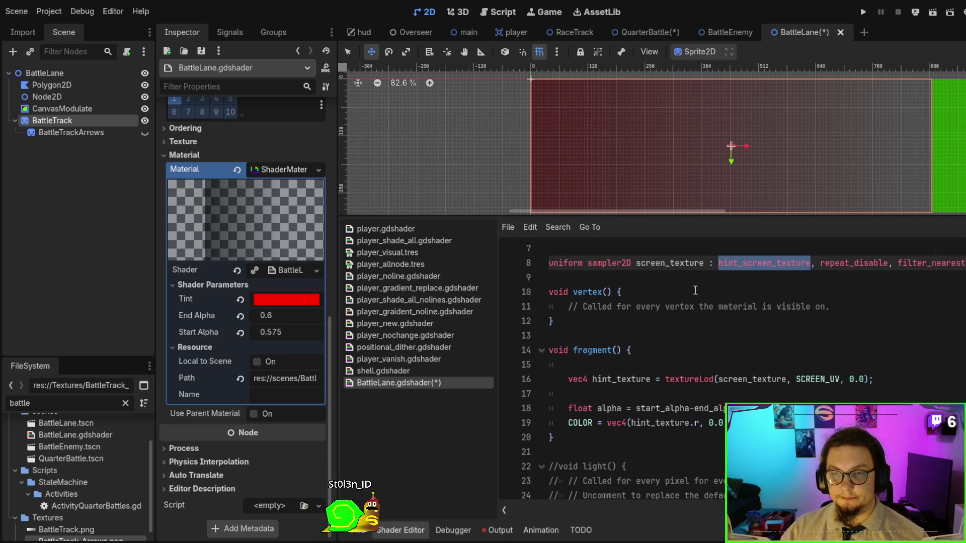
mouse_move(961, 263)
mouse_down()
mouse_move(548, 263)
mouse_move(704, 262)
mouse_up()
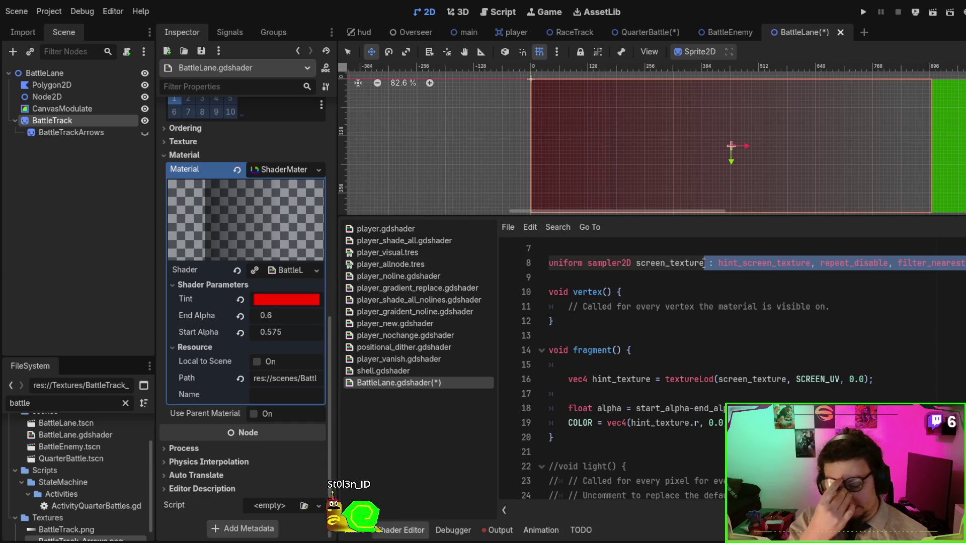
key(BackSpace)
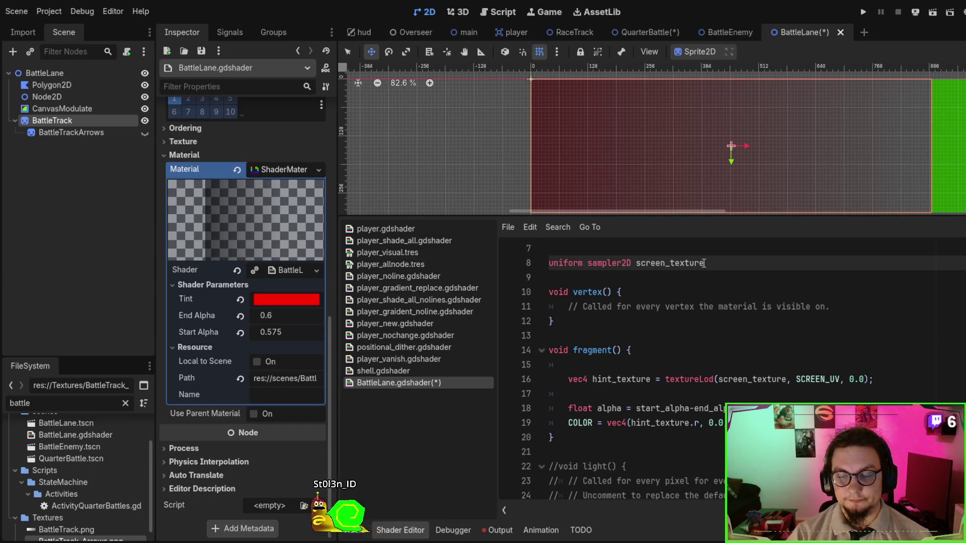
text(;)
key(ctrl+s)
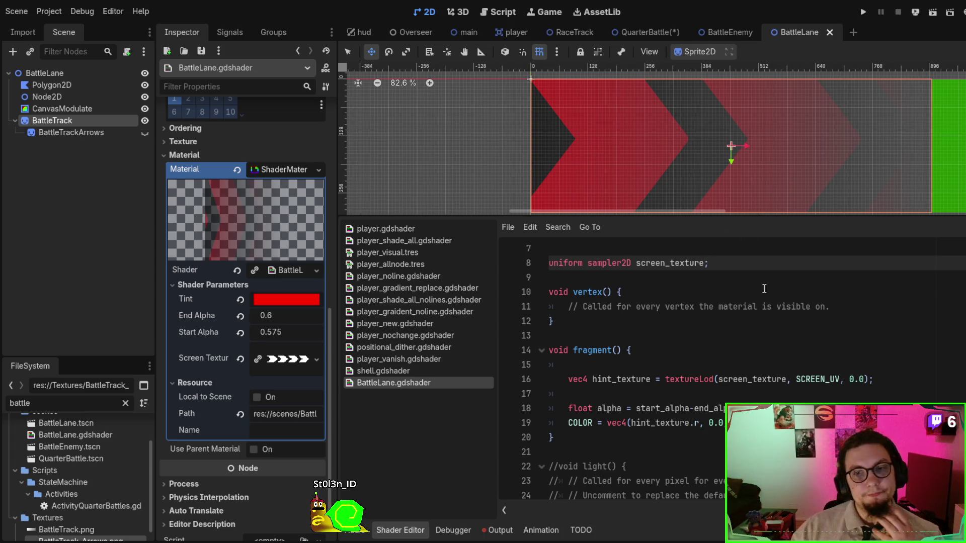
scroll(591, 164, right, 1)
scroll(524, 144, right, 3)
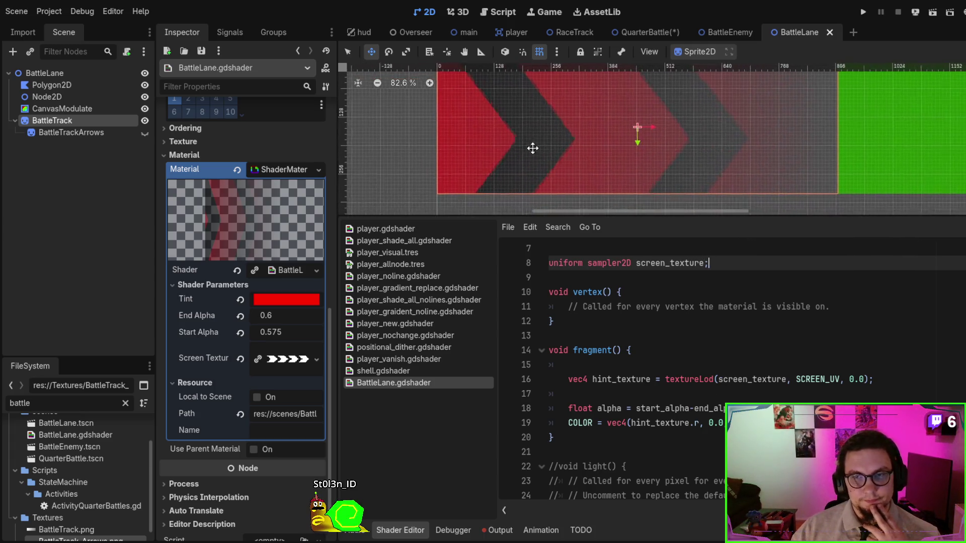
scroll(551, 187, down, 5)
scroll(460, 99, down, 2)
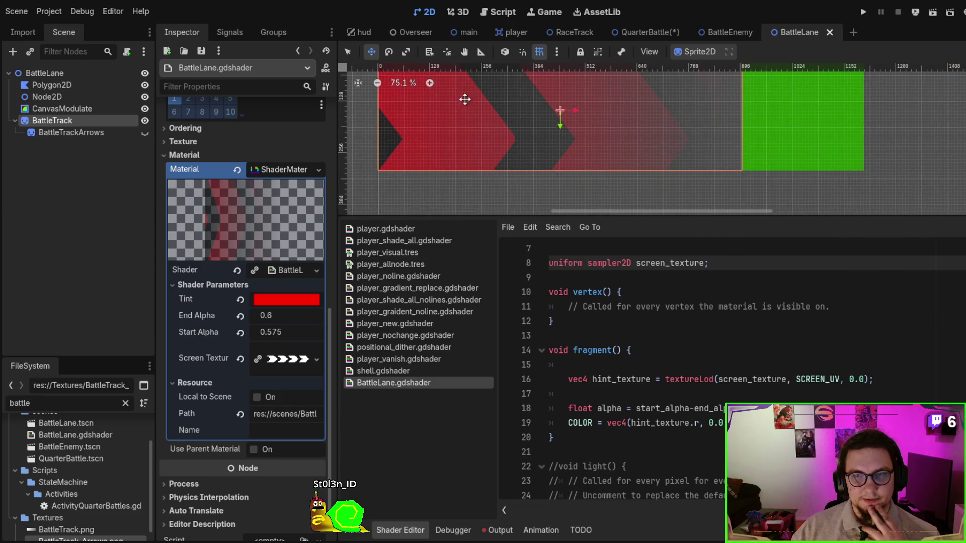
scroll(629, 164, down, 2)
scroll(640, 176, left, 3)
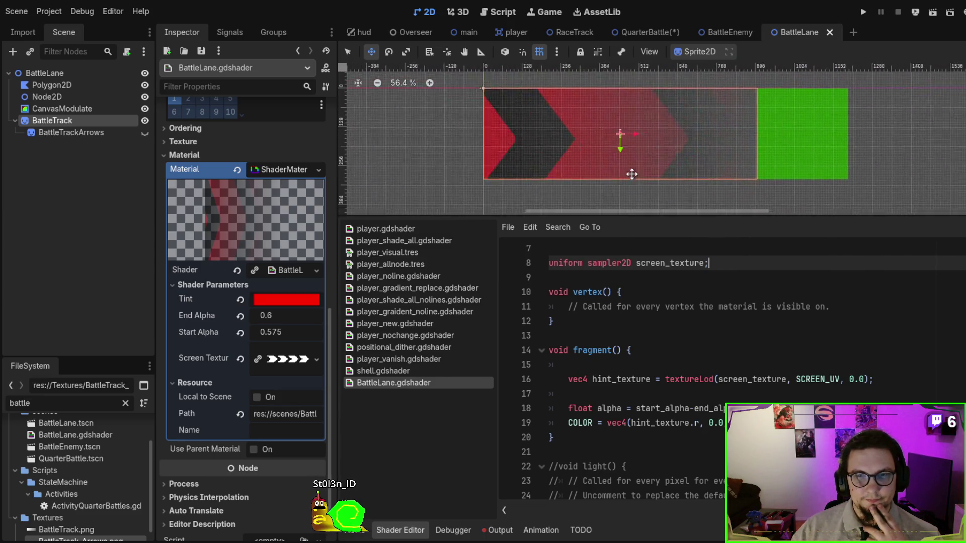
scroll(654, 179, right, 5)
scroll(667, 166, left, 4)
scroll(697, 177, left, 1)
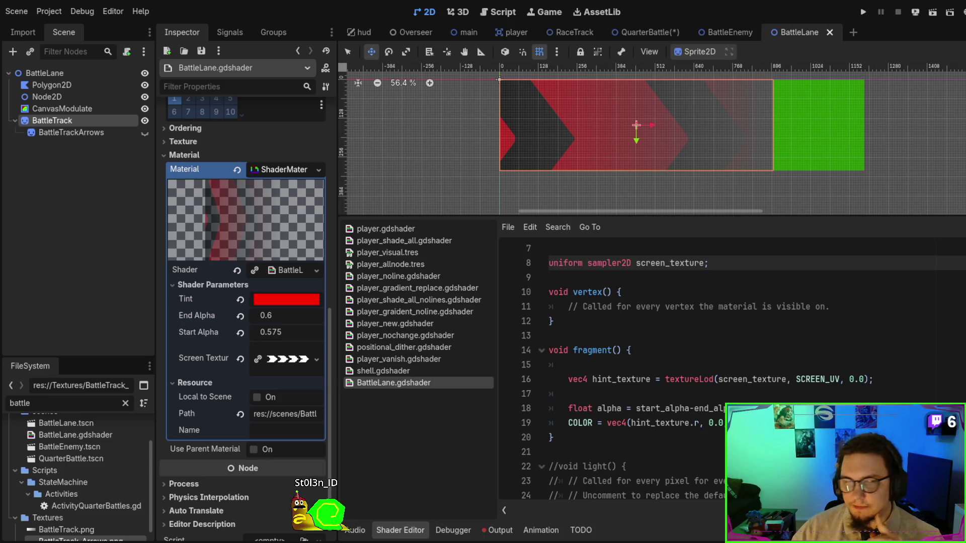
scroll(282, 253, up, 10)
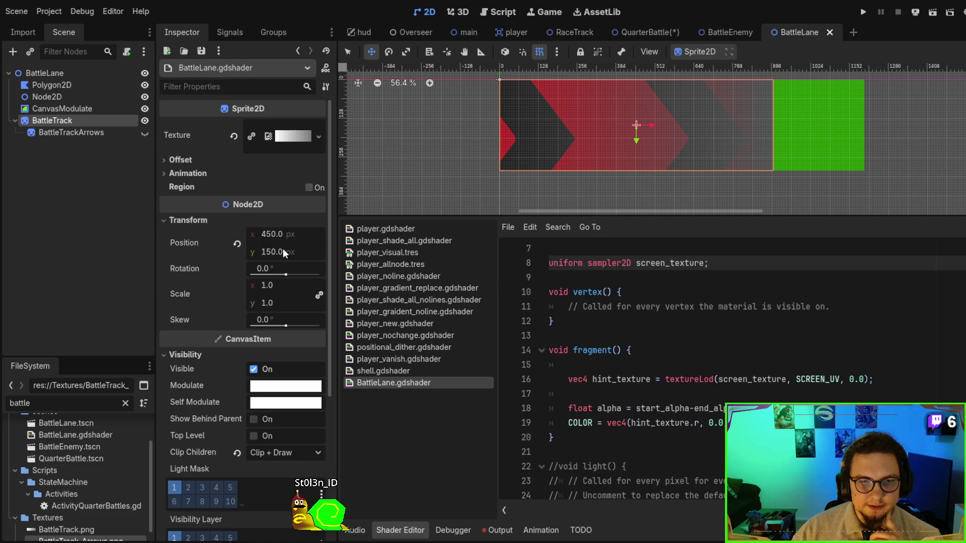
Check the sprite's Texture settings, then expand its ShaderMaterial to show the shader parameters.
scroll(284, 253, down, 5)
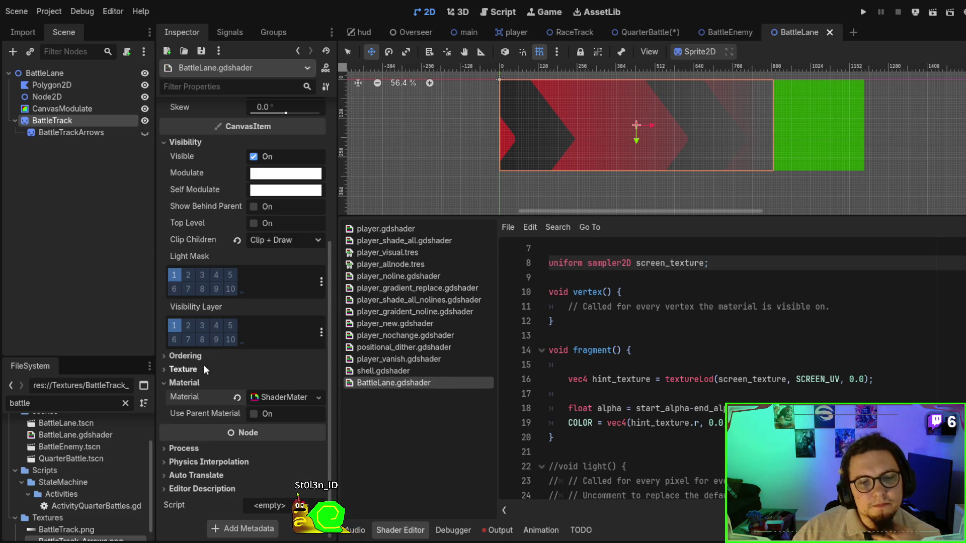
click(190, 369)
click(190, 369)
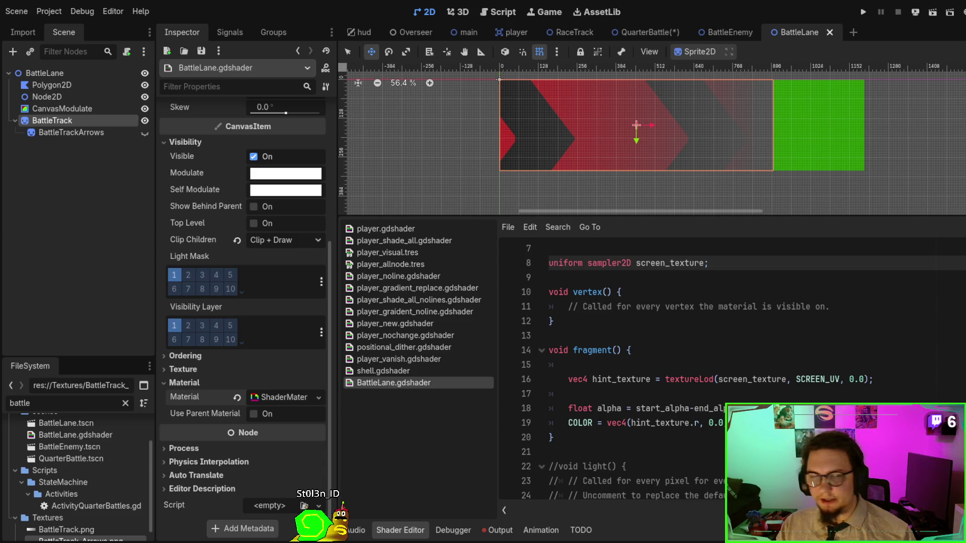
click(282, 397)
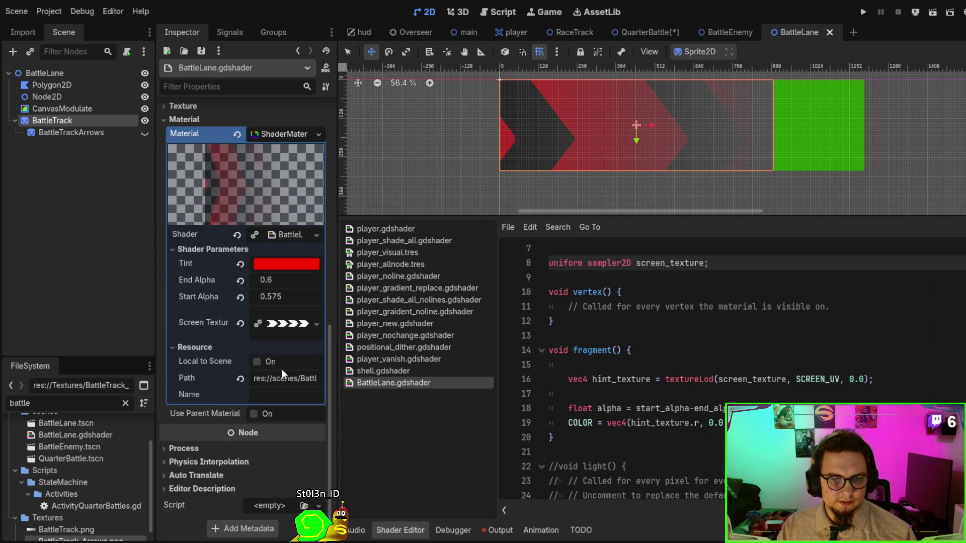
Clear BattleTrack's shader and assign a new spatial shader, BattleLaneSpatial.gdshader.
click(237, 234)
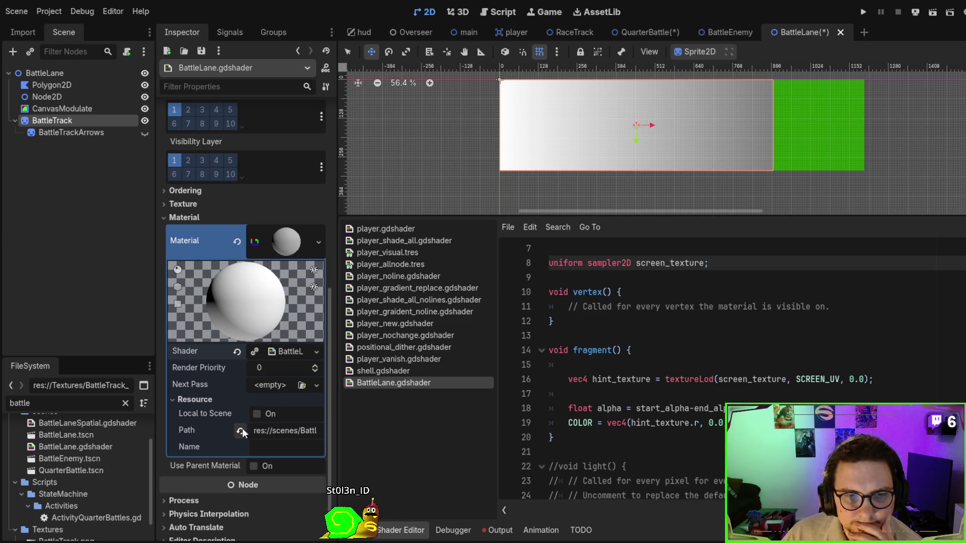
click(287, 351)
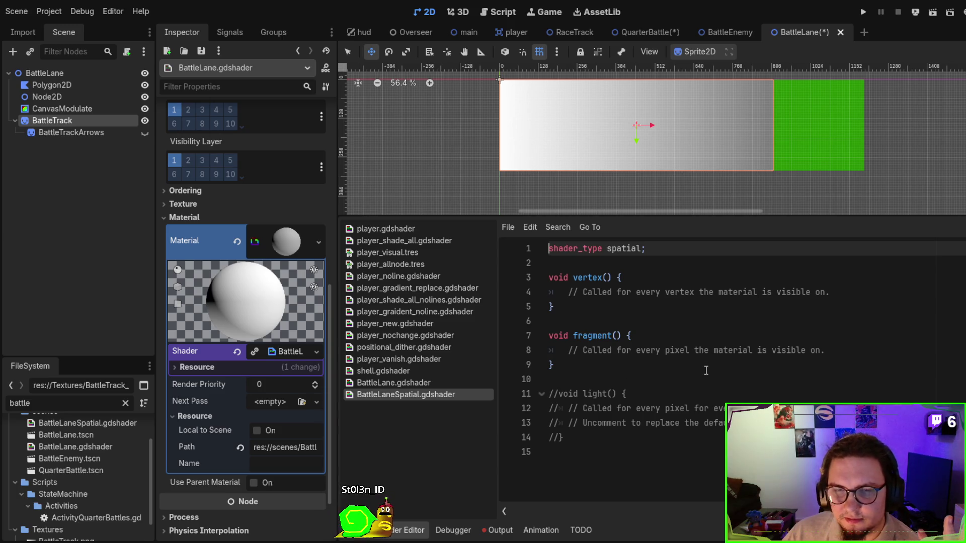
Compare BattleLane and BattleLaneSpatial code, then clear and restore the track's original shader.
click(433, 383)
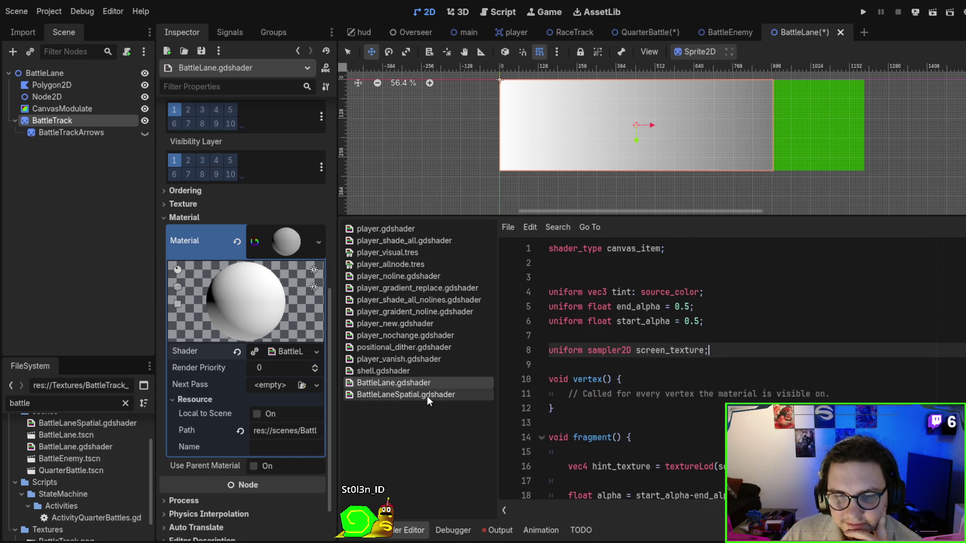
click(427, 396)
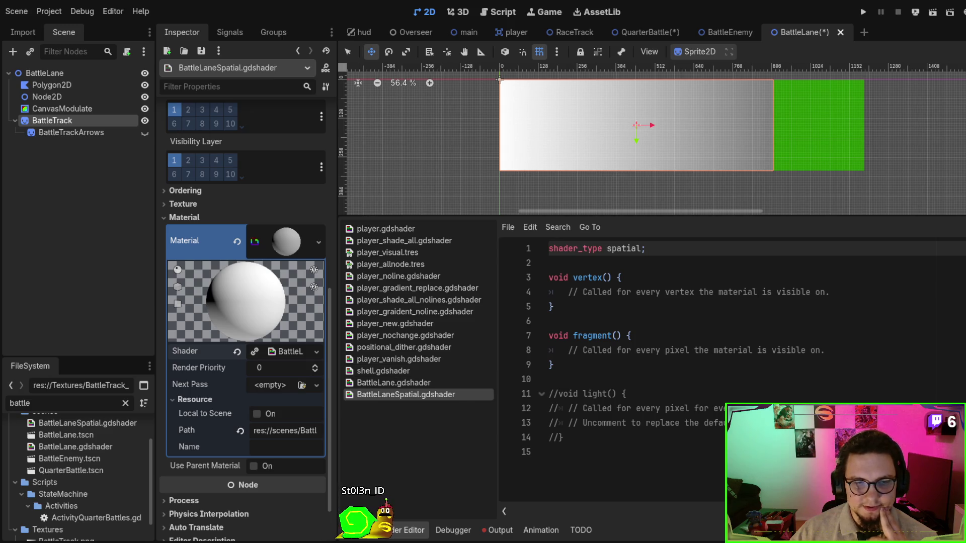
click(237, 351)
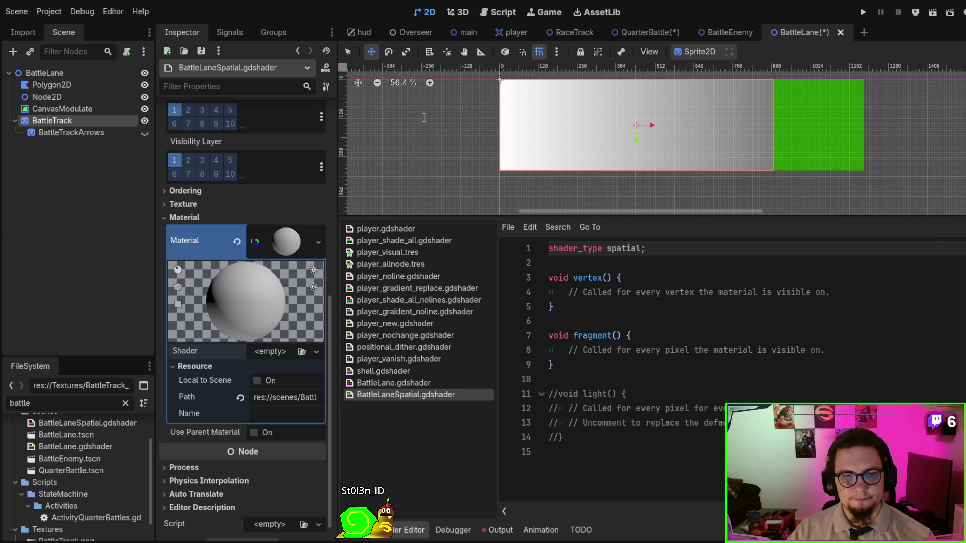
key(ctrl+z)
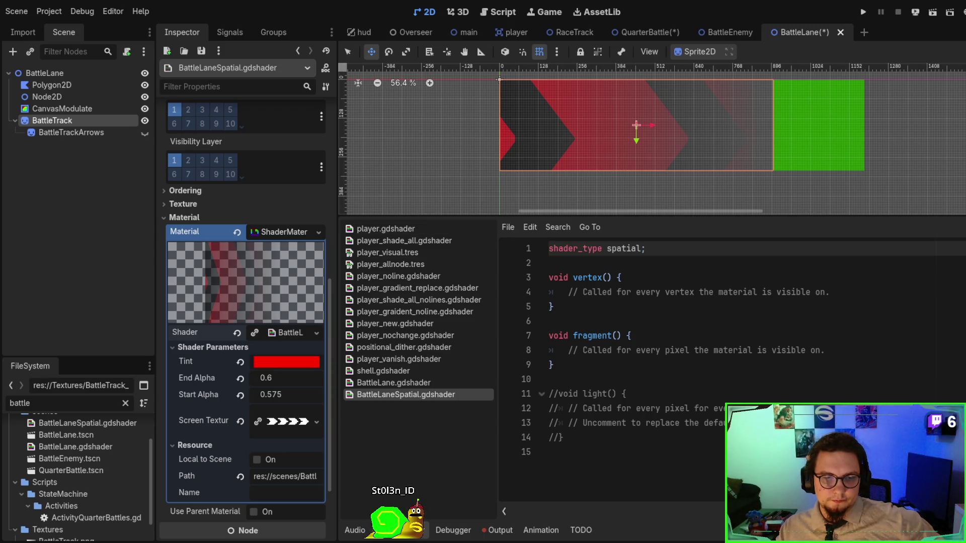
scroll(244, 302, down, 4)
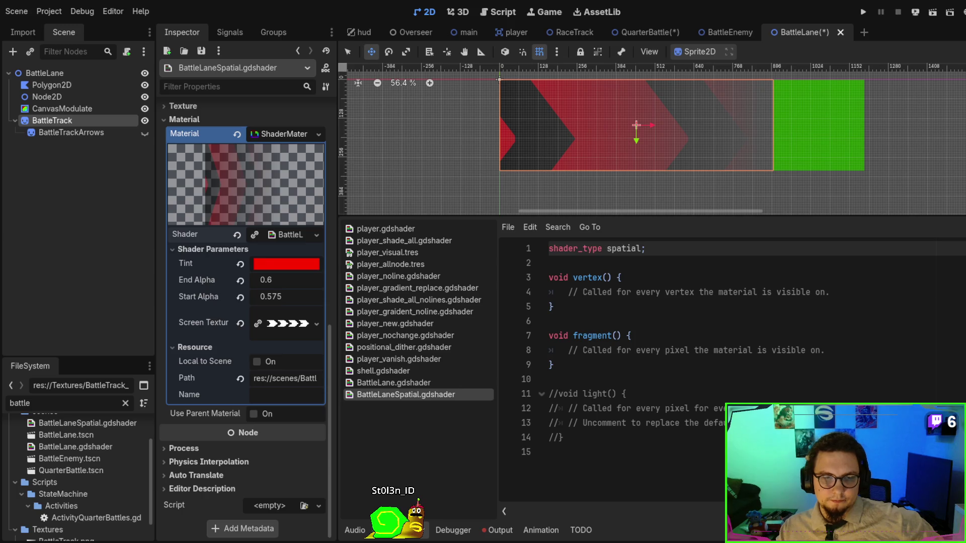
click(254, 413)
click(253, 414)
click(254, 414)
click(254, 412)
click(255, 412)
click(255, 412)
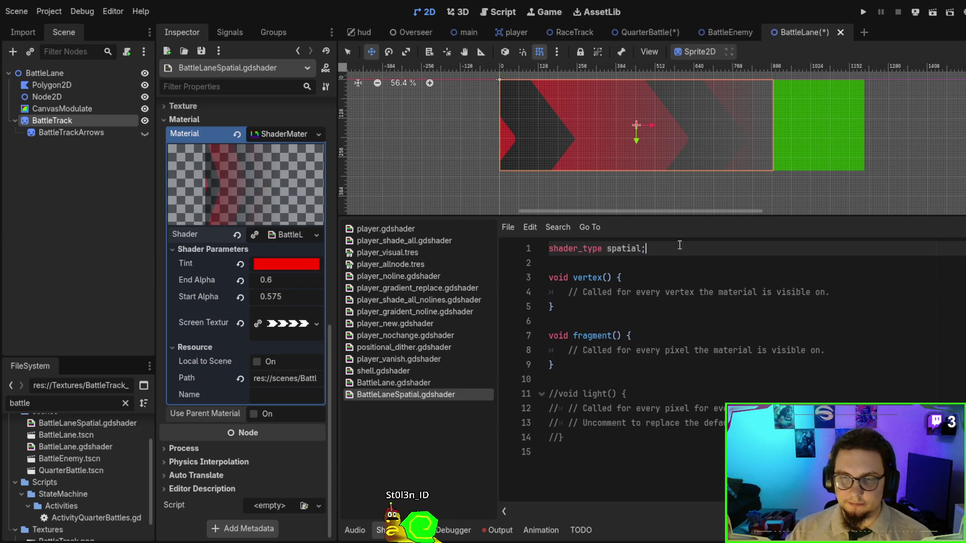
Add 'render_mode blend_mix;' on line 2 of BattleLaneSpatial.gdshader and save.
key(Return)
text(render_mo)
key(Return)
text(blend_mix;)
key(ctrl+s)
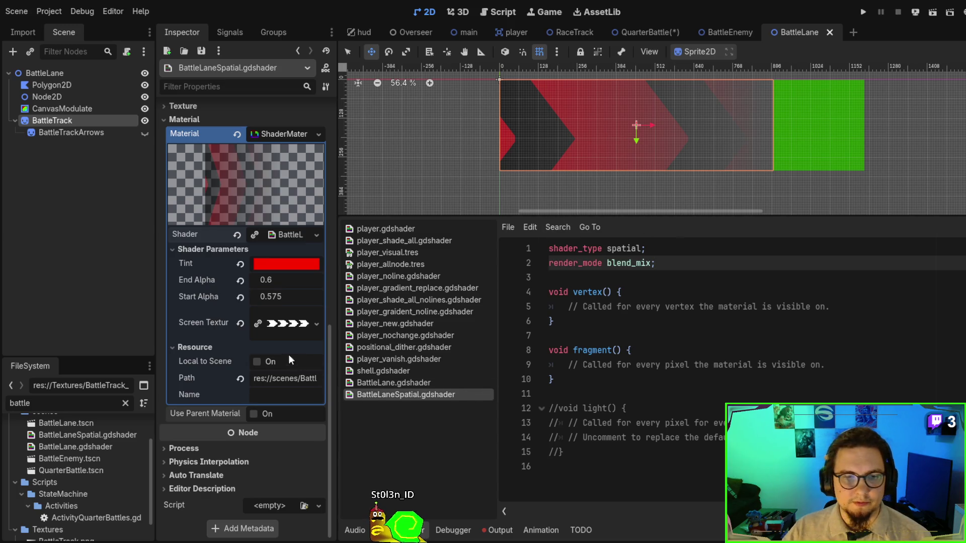
Lower End Alpha to -0.065 and change the render mode to blend_mul.
drag(270, 283, 214, 283)
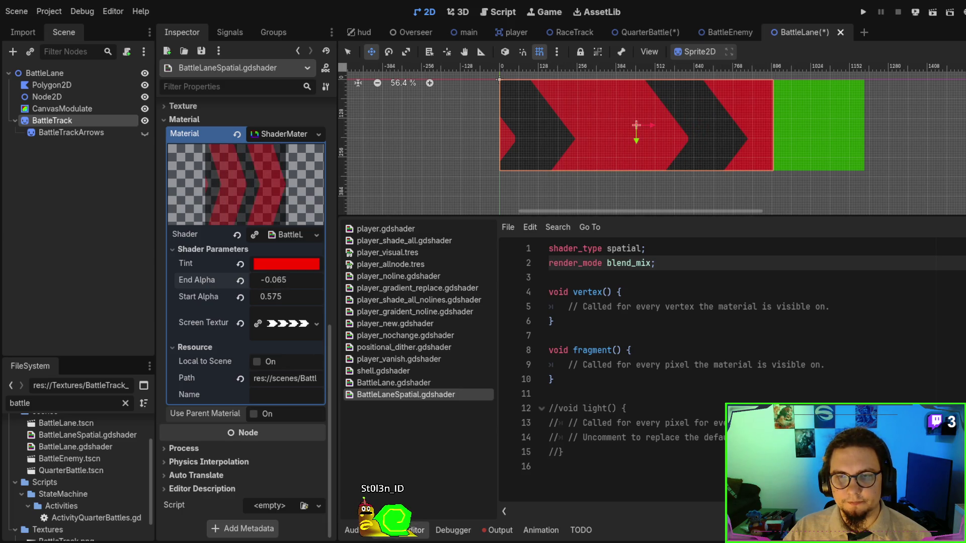
scroll(781, 142, right, 5)
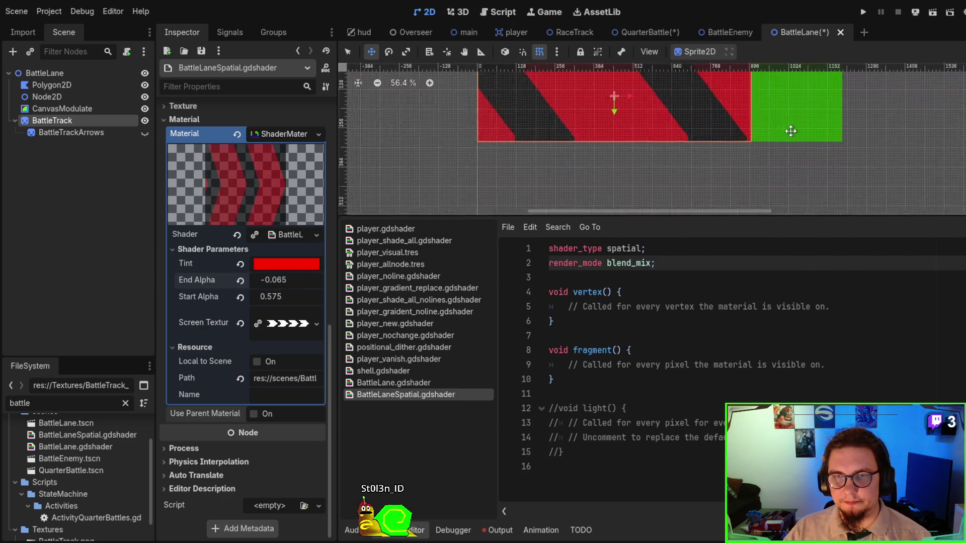
scroll(701, 136, left, 3)
scroll(711, 179, down, 3)
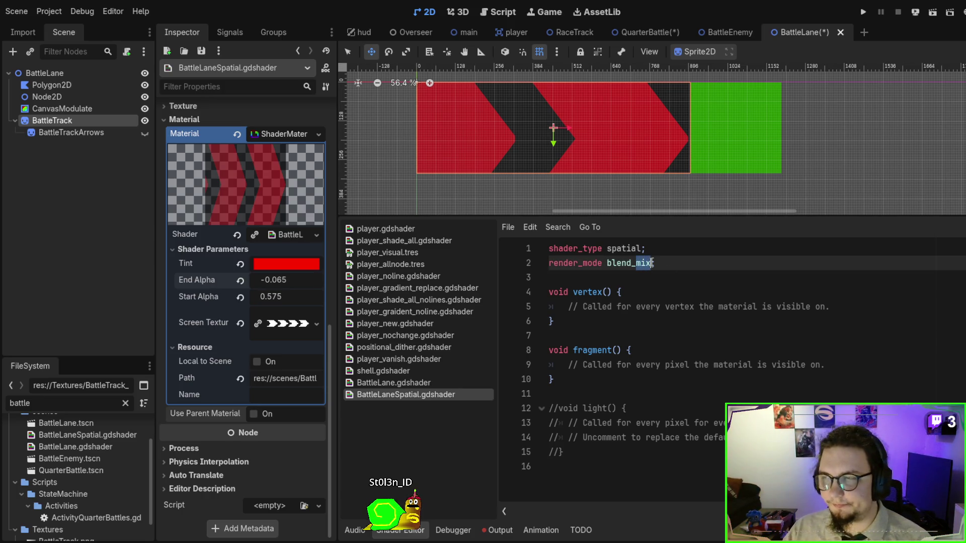
text(mul)
key(ctrl+s)
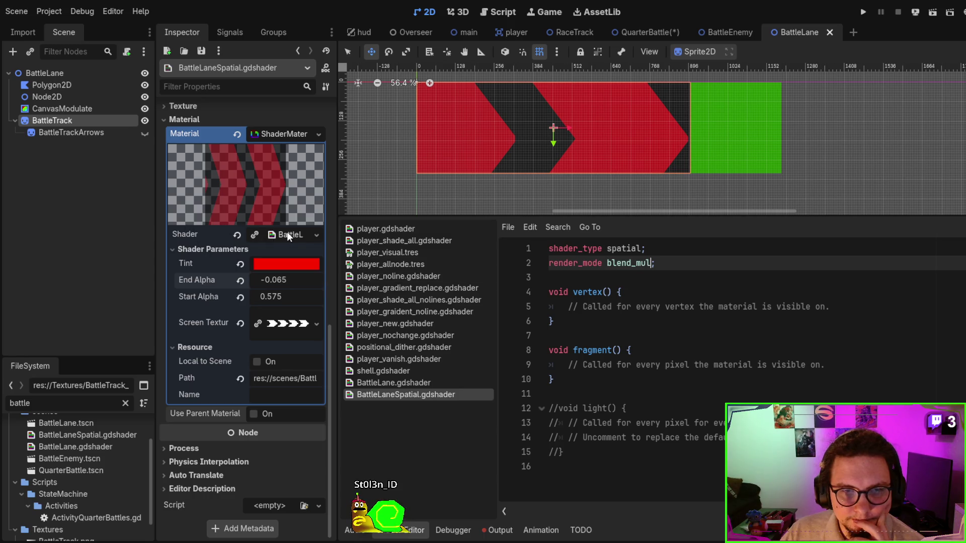
drag(659, 263, 707, 252)
key(ctrl+c)
click(387, 384)
click(703, 249)
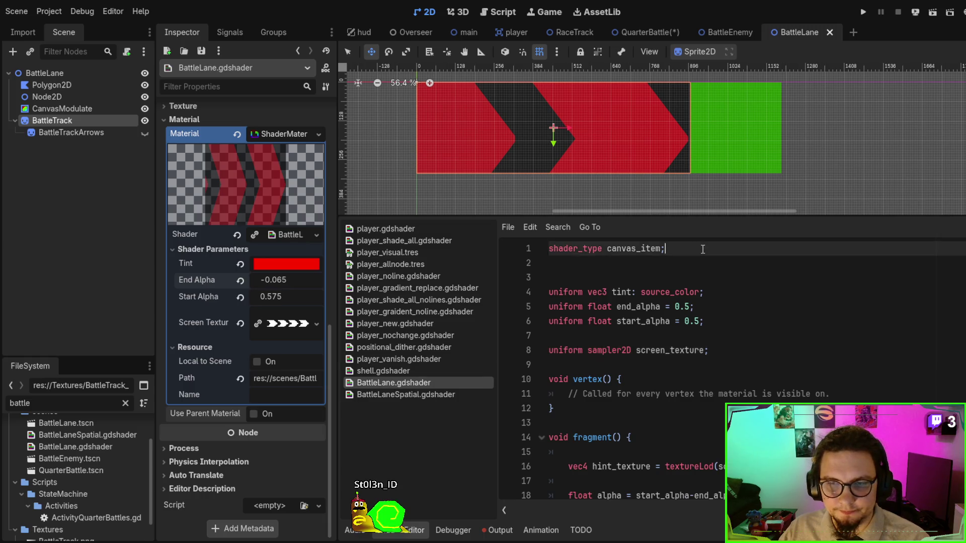
key(ctrl+v)
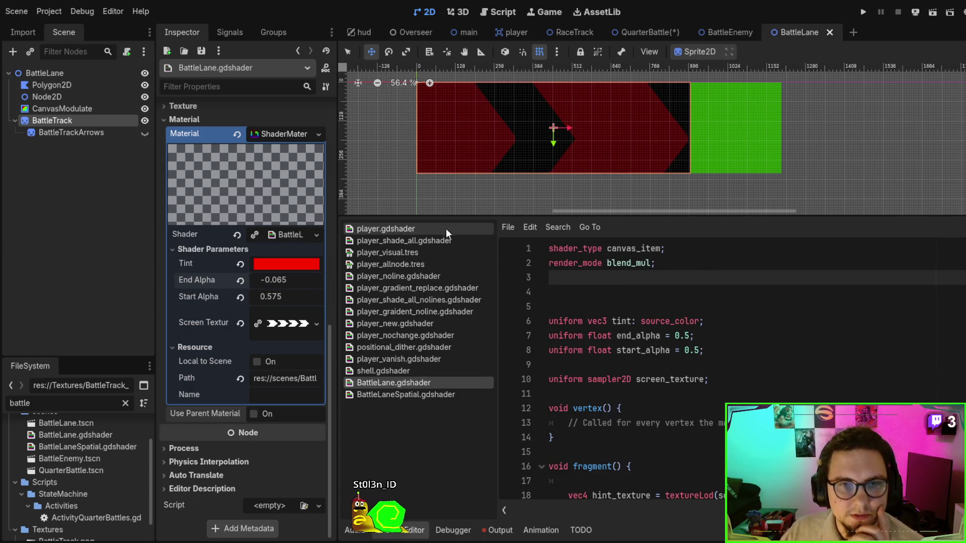
mouse_move(546, 182)
mouse_down()
mouse_move(569, 209)
mouse_move(542, 161)
mouse_move(552, 194)
mouse_move(565, 194)
mouse_up()
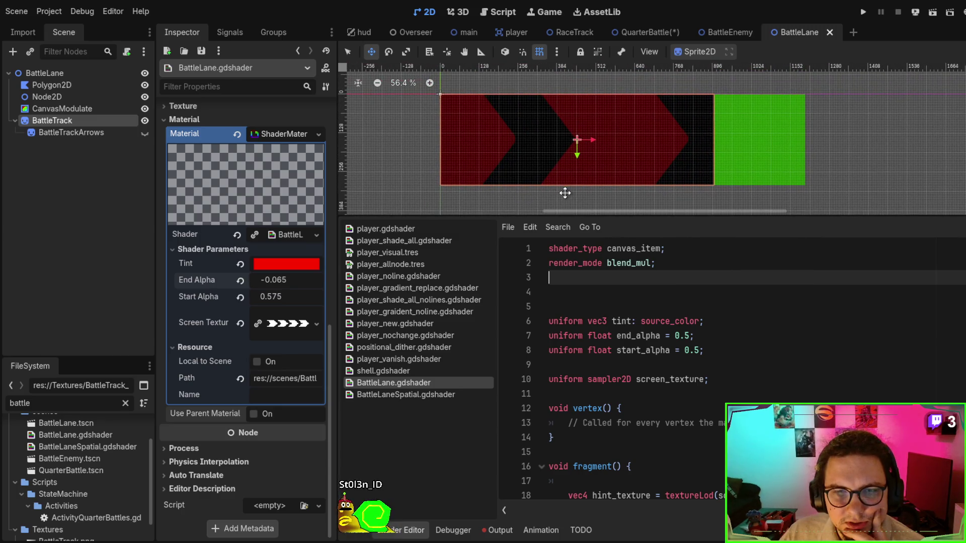
click(255, 417)
click(255, 418)
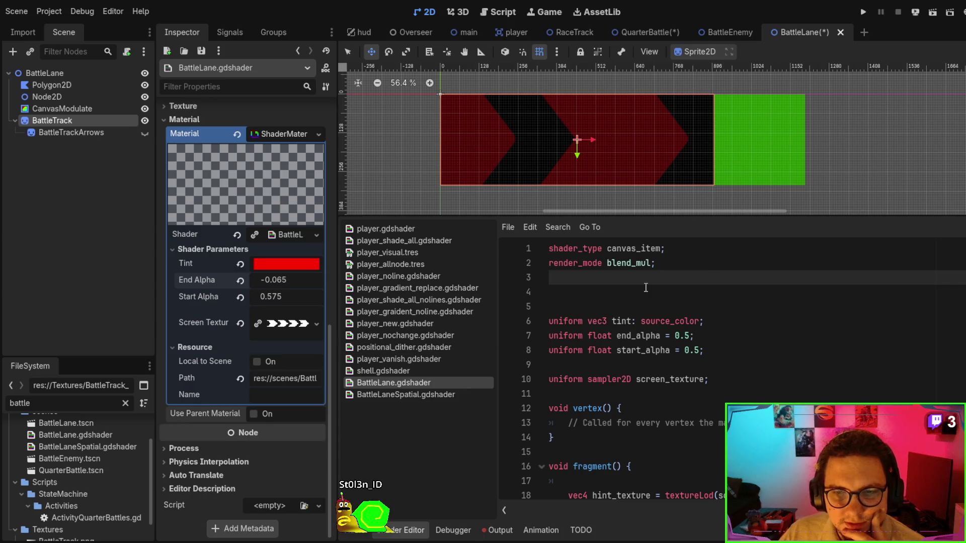
drag(636, 262, 651, 263)
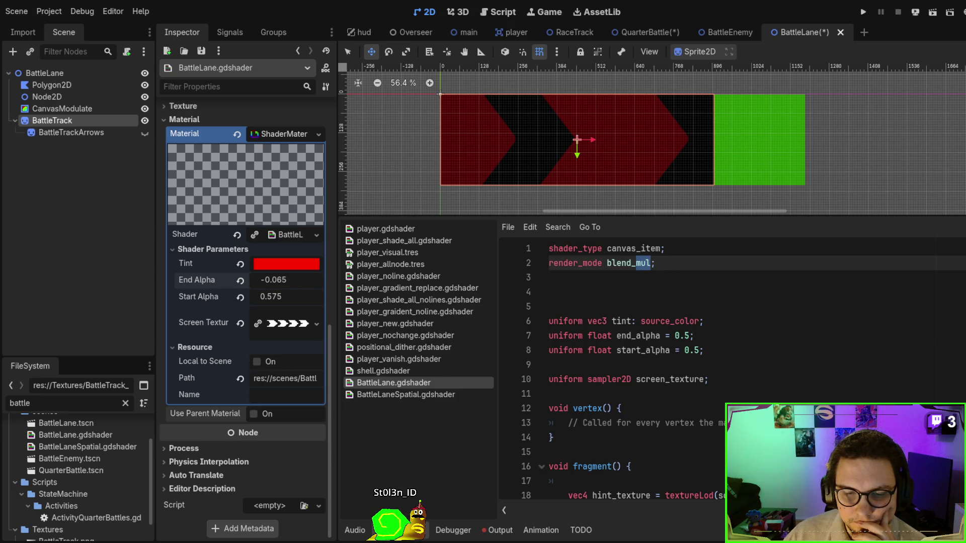
click(418, 357)
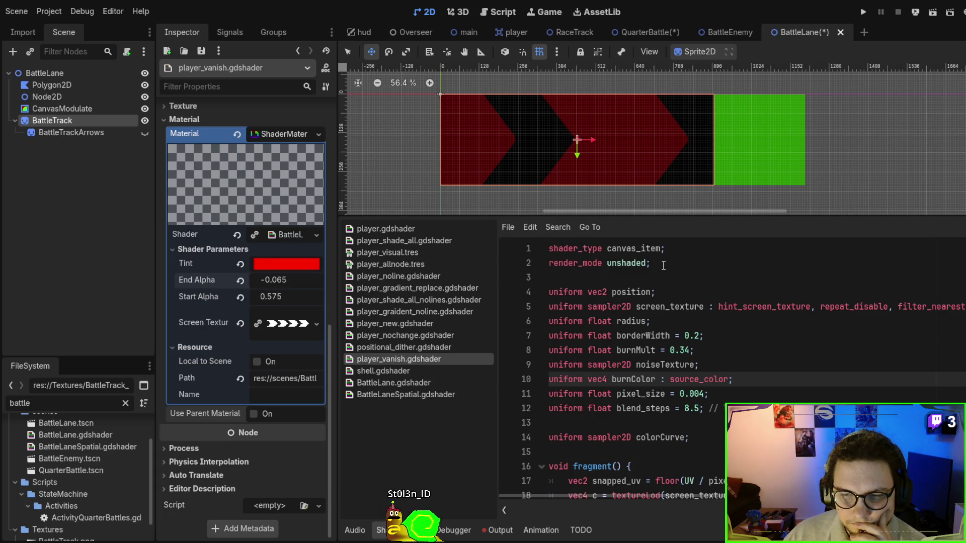
click(415, 395)
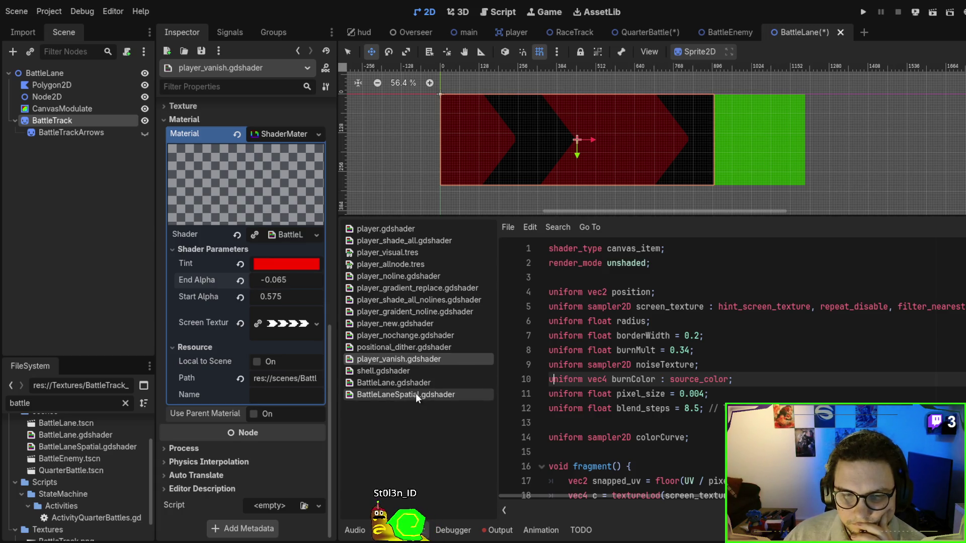
click(417, 372)
click(421, 382)
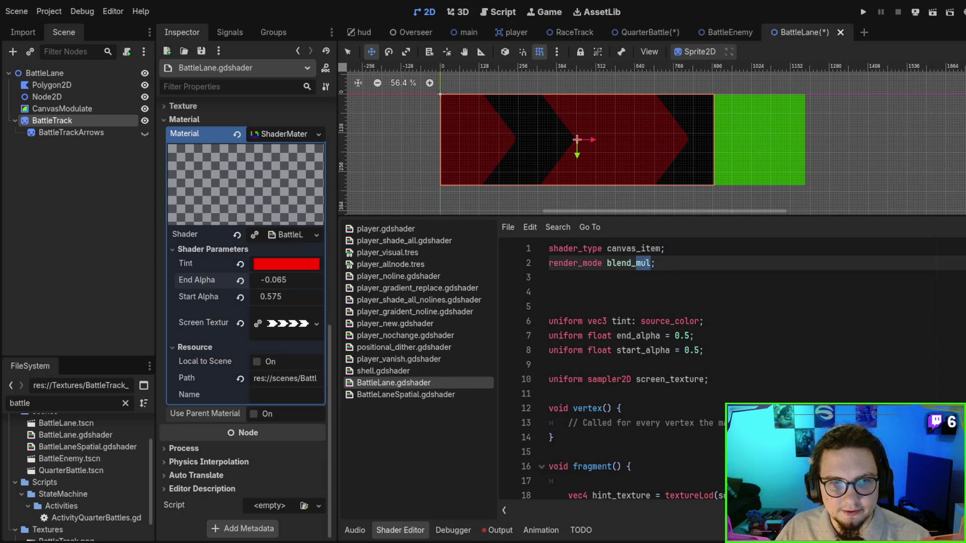
click(549, 381)
key(ctrl+a)
key(ctrl+v)
key(ctrl+s)
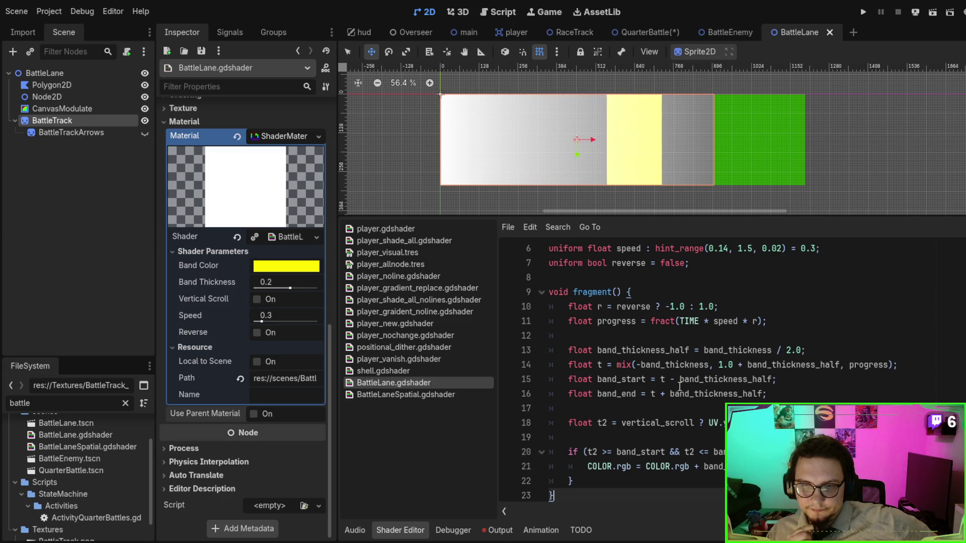
scroll(673, 340, down, 4)
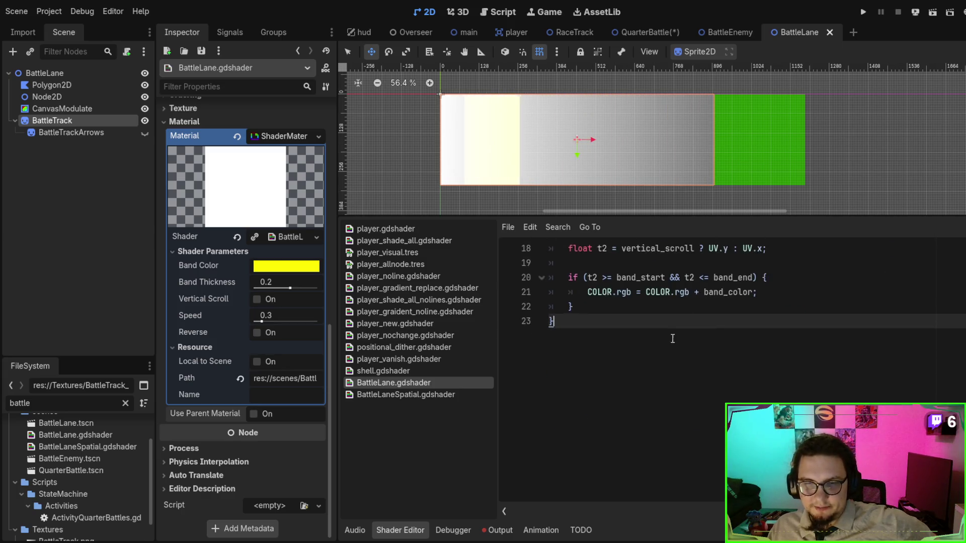
scroll(649, 336, up, 2)
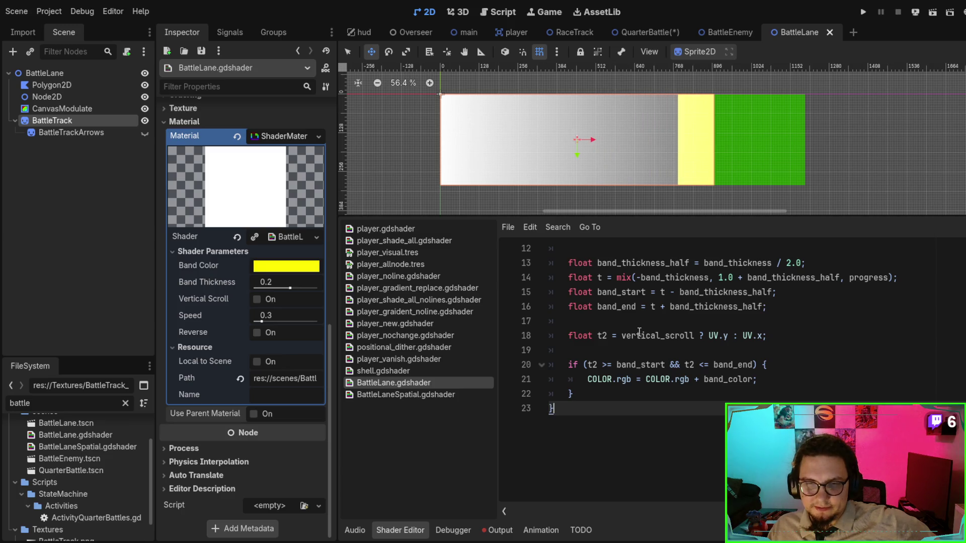
click(638, 263)
double_click(638, 262)
scroll(655, 267, up, 1)
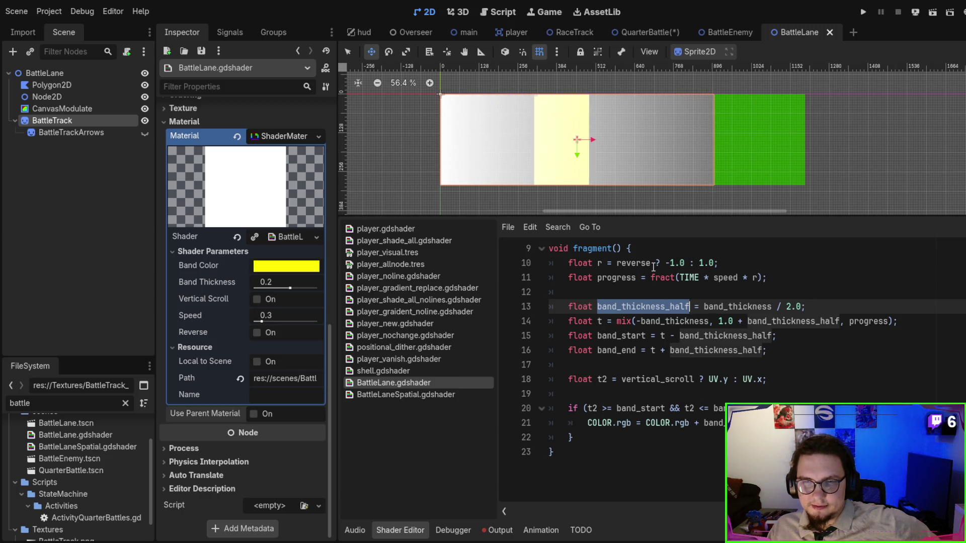
drag(660, 263, 765, 277)
drag(599, 278, 765, 278)
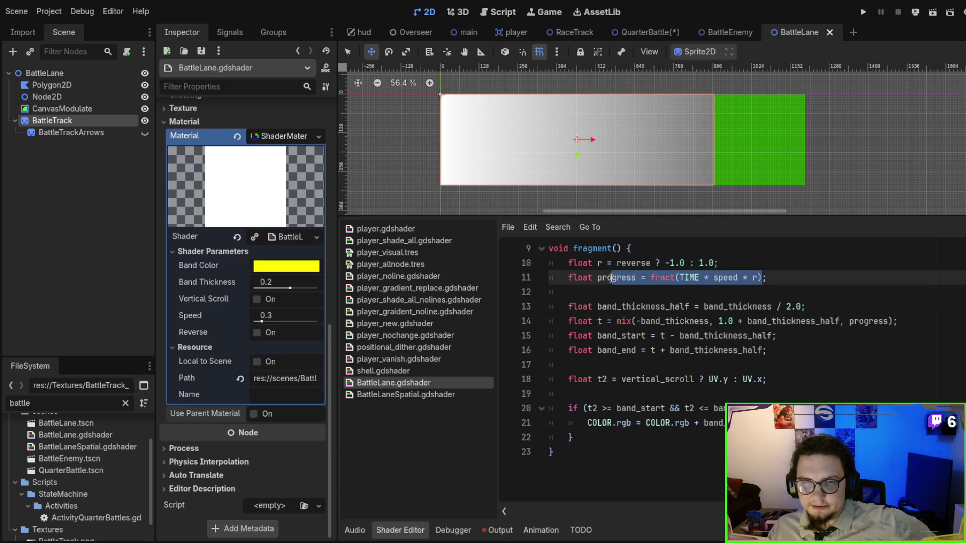
double_click(778, 322)
mouse_move(904, 322)
mouse_down()
mouse_move(640, 335)
mouse_move(598, 322)
mouse_up()
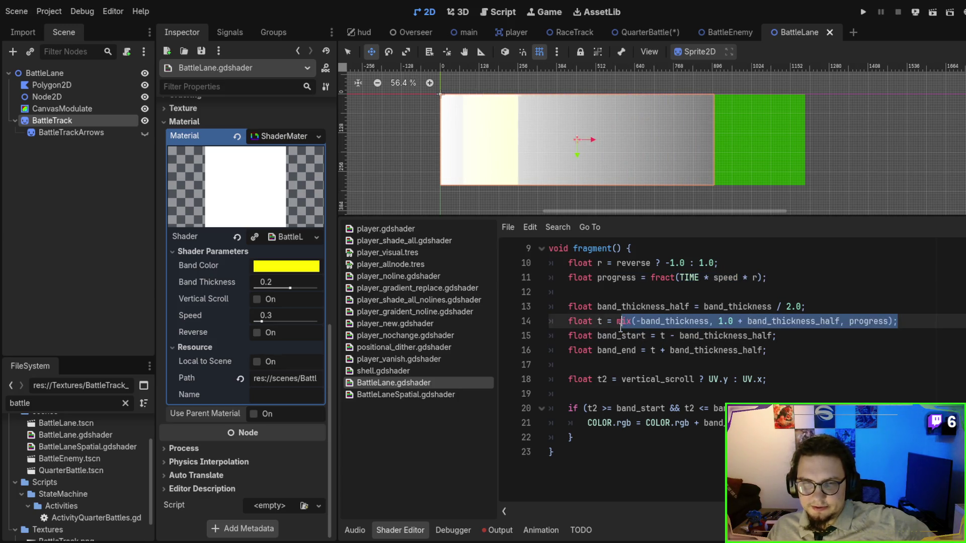
double_click(600, 321)
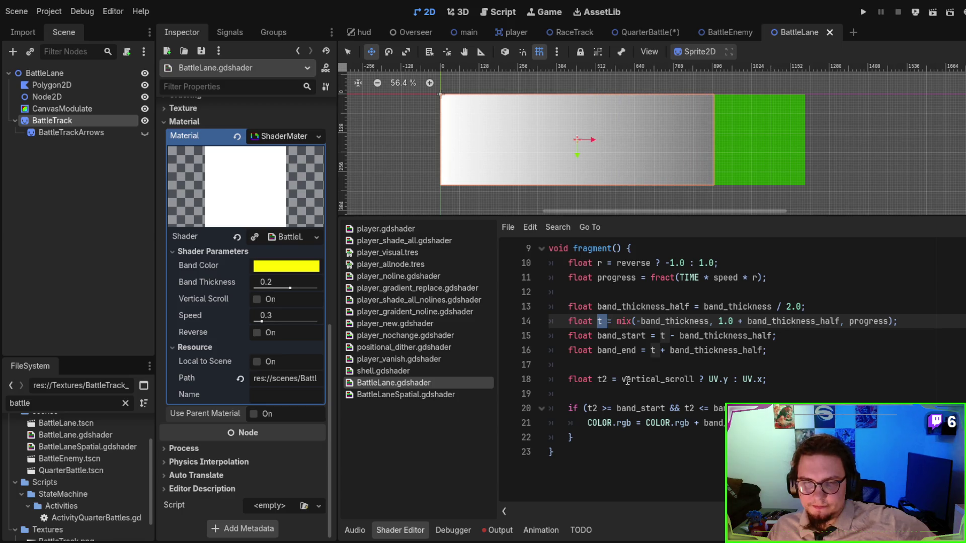
double_click(624, 335)
scroll(633, 372, down, 2)
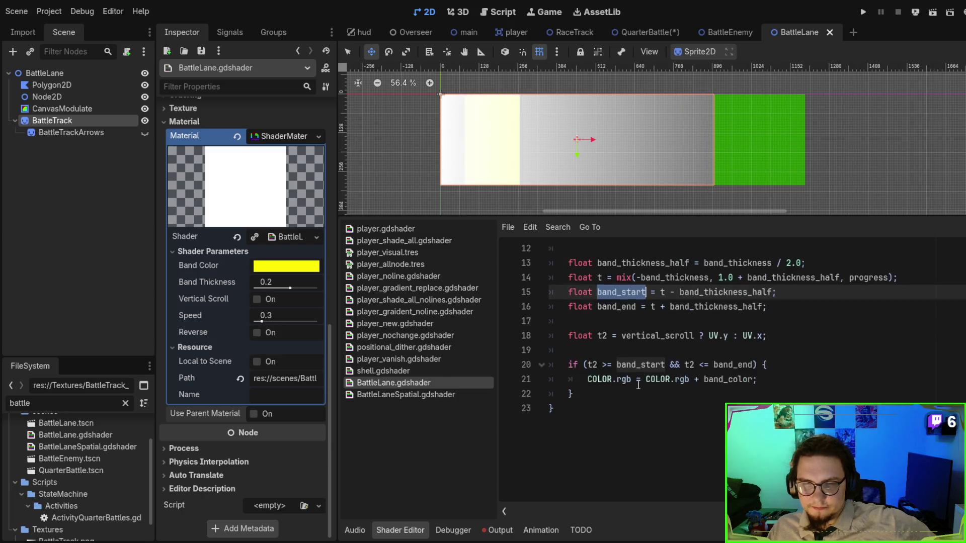
scroll(613, 367, up, 1)
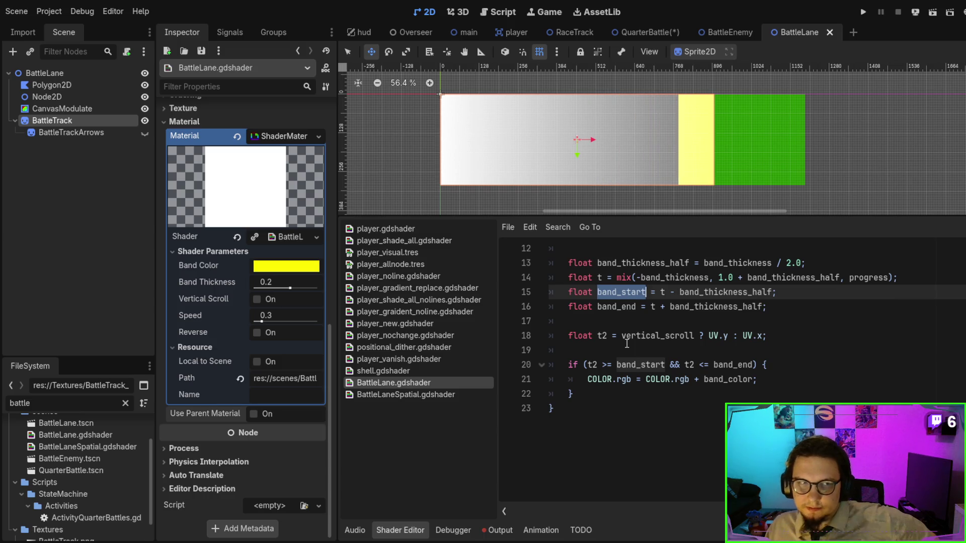
Set BattleTrack's Clip Children to Disabled.
click(144, 132)
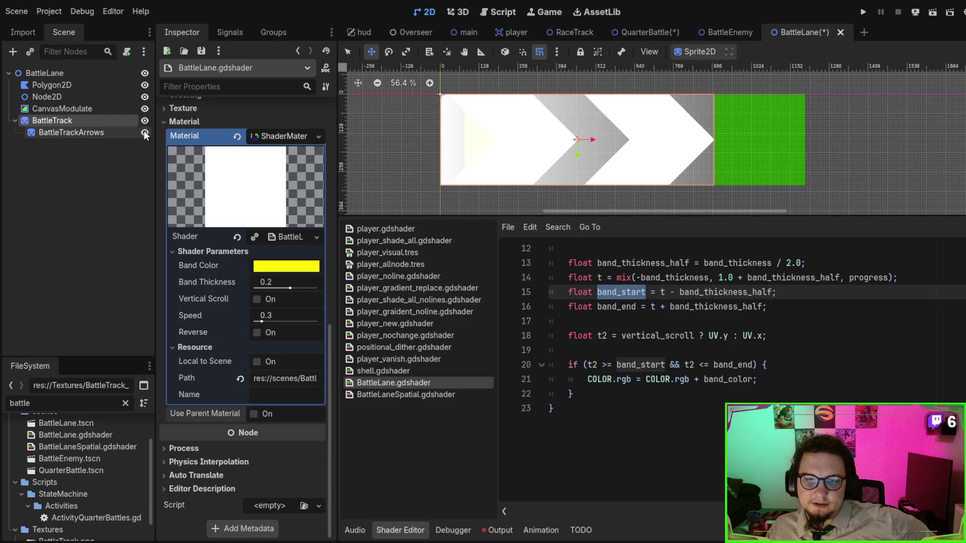
click(145, 133)
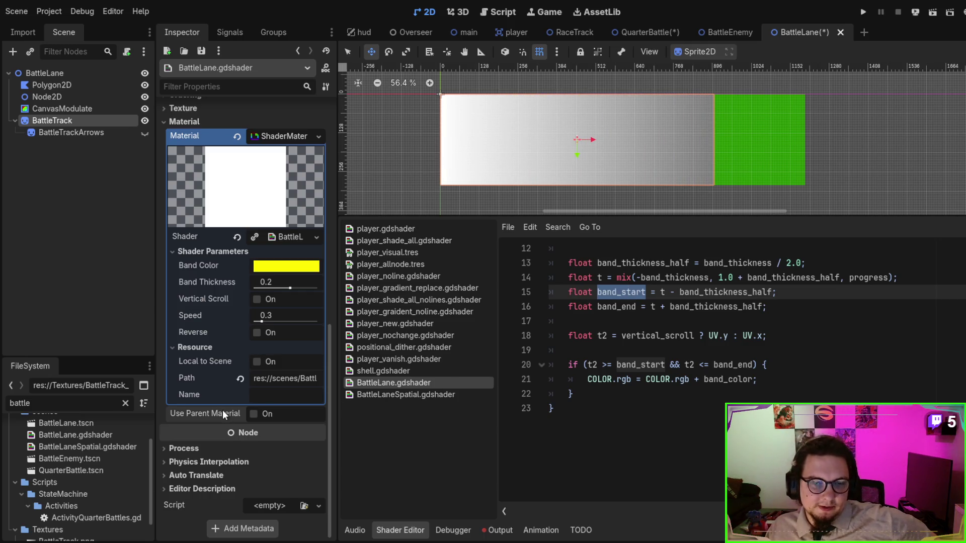
click(217, 87)
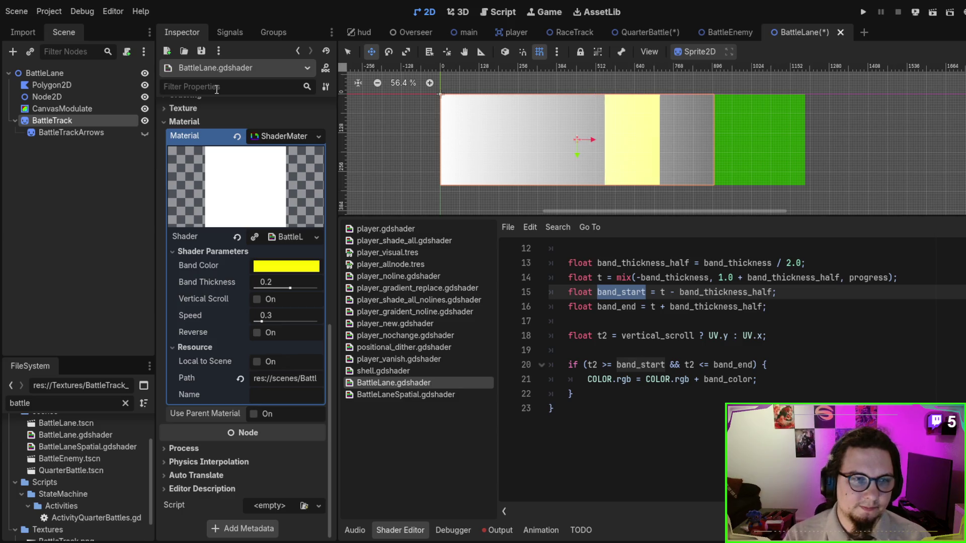
text(visib)
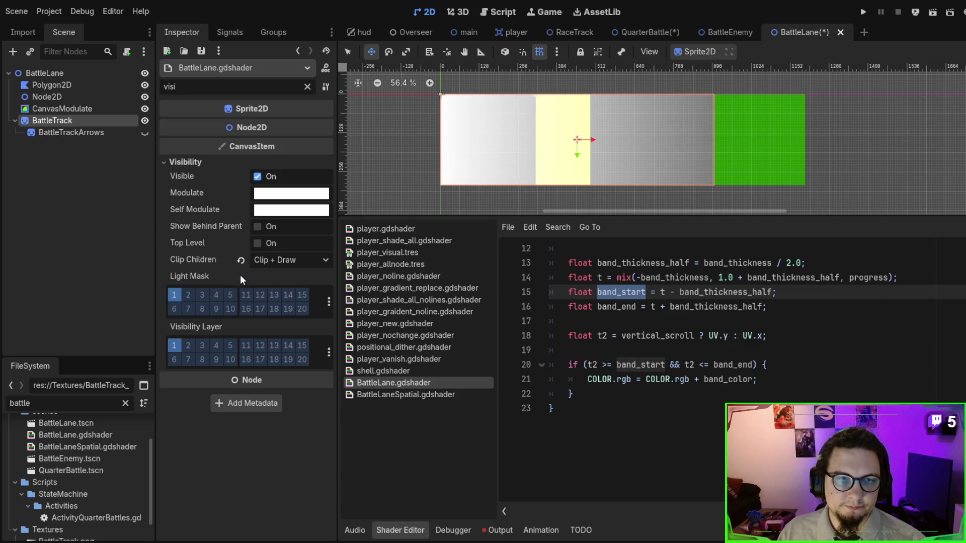
key(BackSpace)
key(BackSpace)
key(BackSpace)
scroll(231, 273, down, 6)
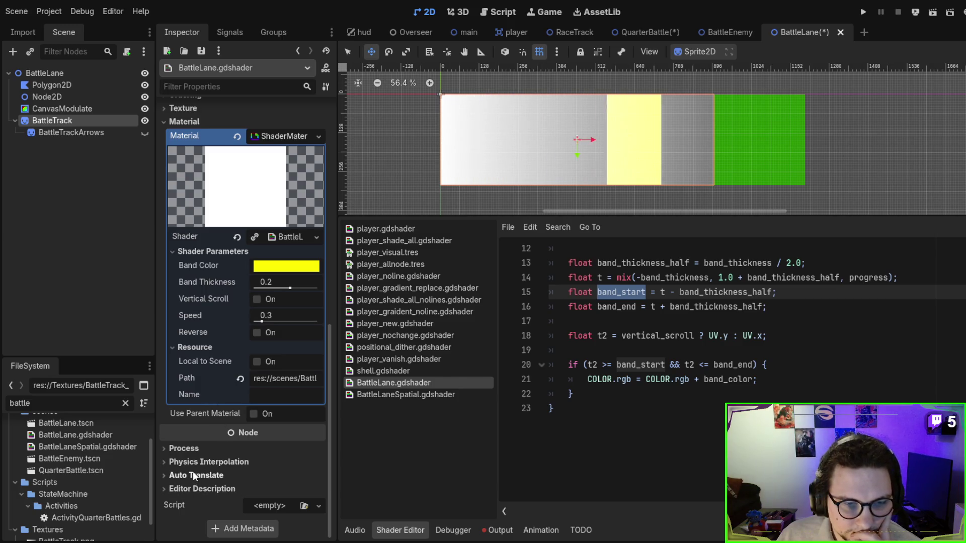
scroll(194, 423, up, 6)
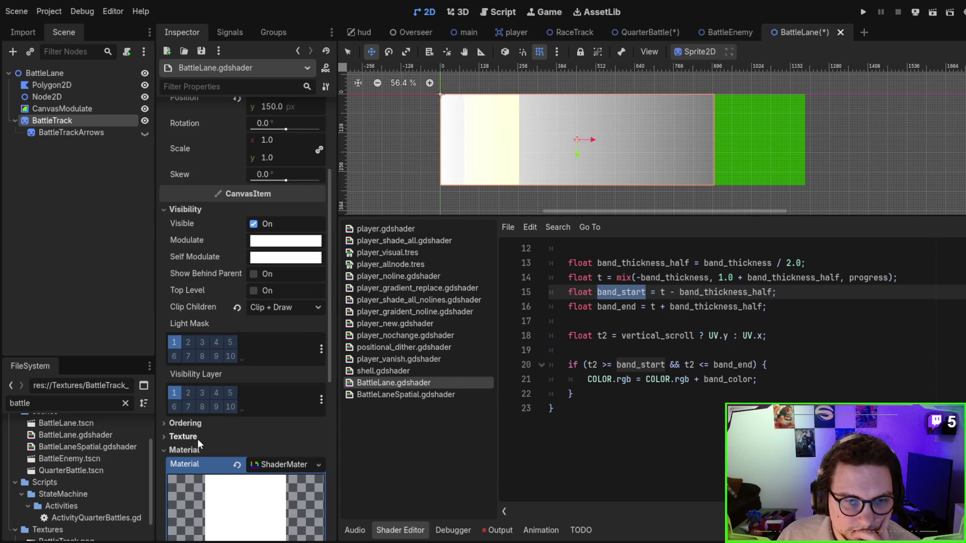
scroll(198, 431, up, 2)
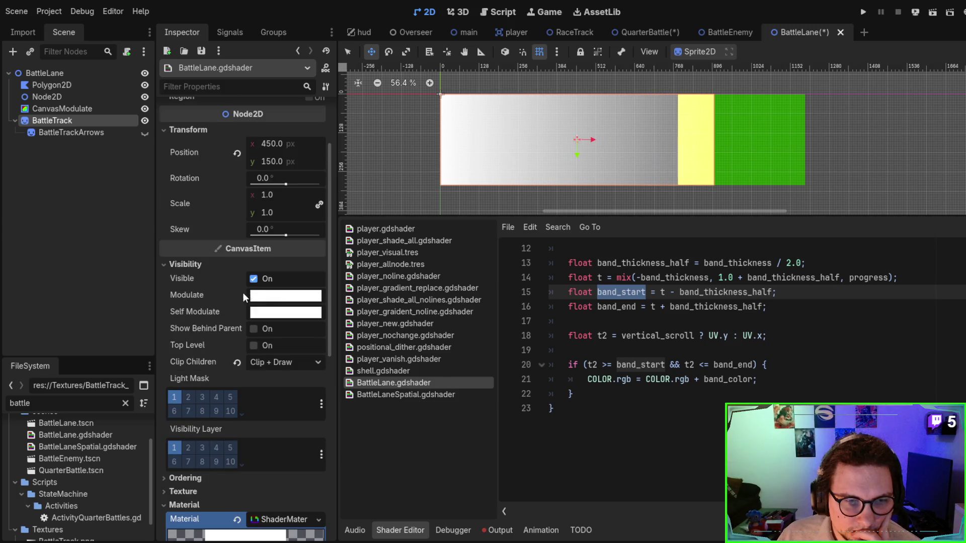
click(237, 362)
Show BattleTrackArrows and move it above BattleTrack as a sibling in the Scene tree.
click(143, 132)
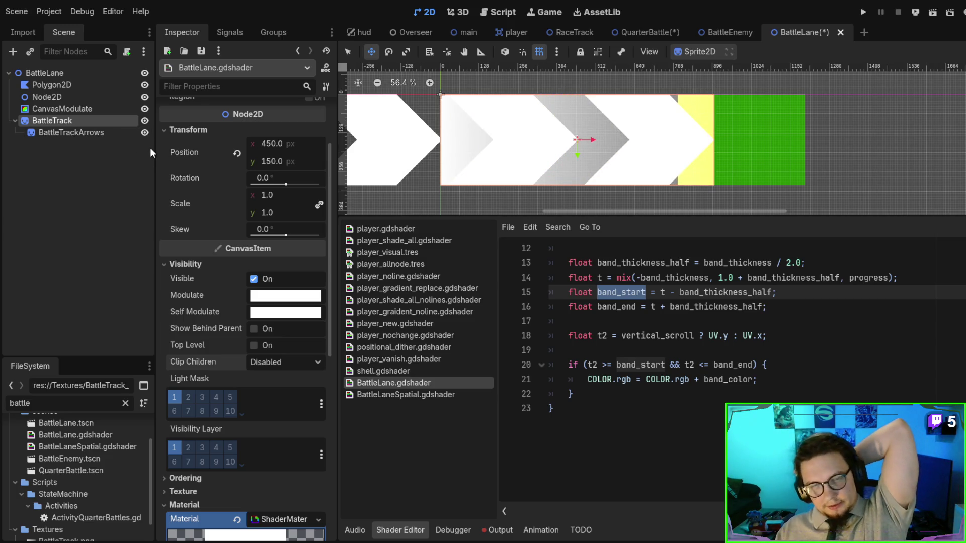
click(84, 132)
mouse_move(83, 133)
mouse_down()
mouse_move(80, 164)
mouse_move(79, 113)
mouse_up()
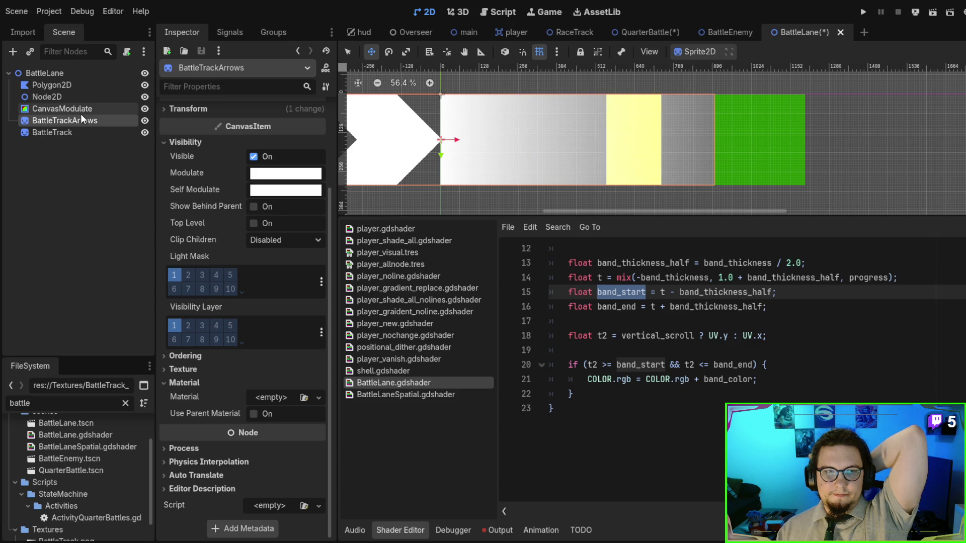
Drag the BattleTrackArrows sprite up and right so its chevrons span the lane.
click(81, 115)
click(89, 122)
mouse_move(405, 167)
mouse_down()
mouse_move(514, 168)
mouse_move(525, 152)
mouse_move(537, 190)
mouse_up()
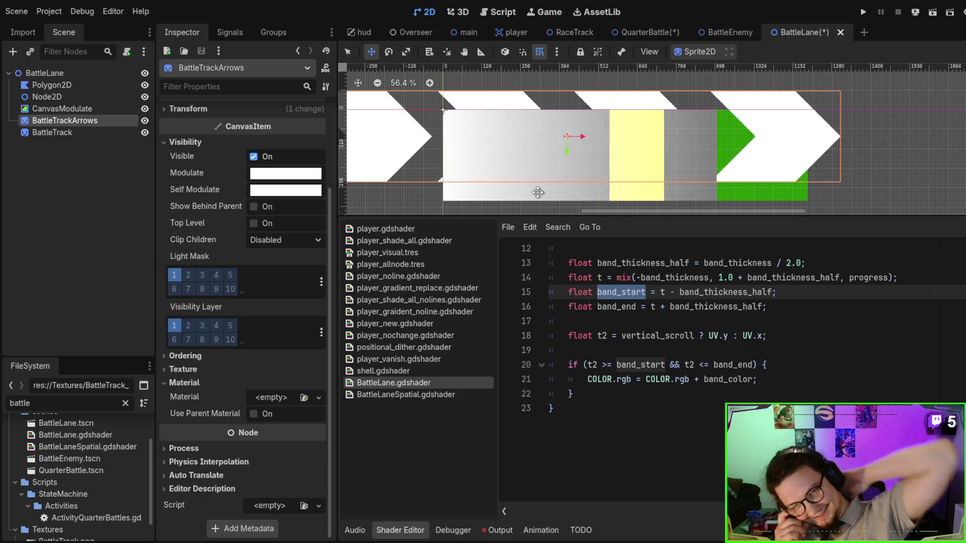
scroll(720, 391, up, 4)
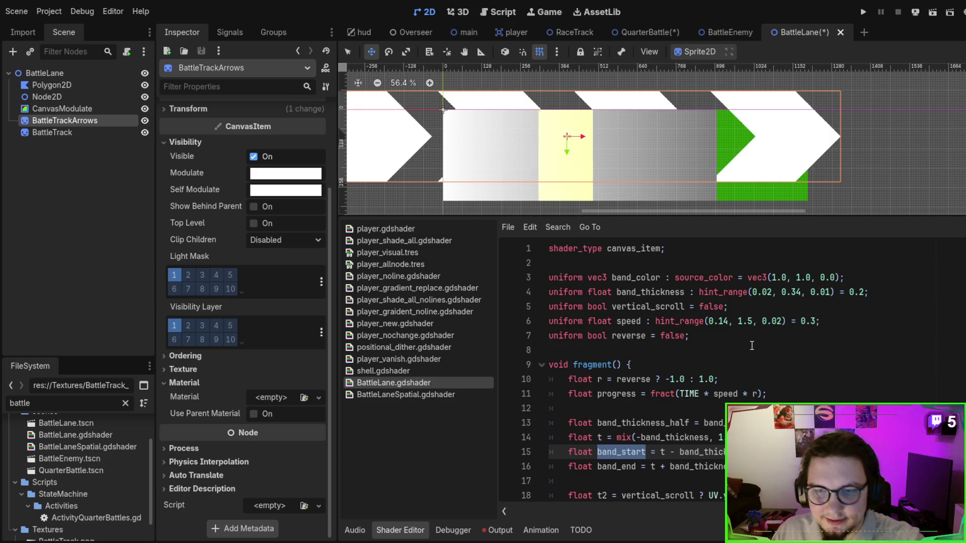
key(ctrl+z)
key(ctrl+z)
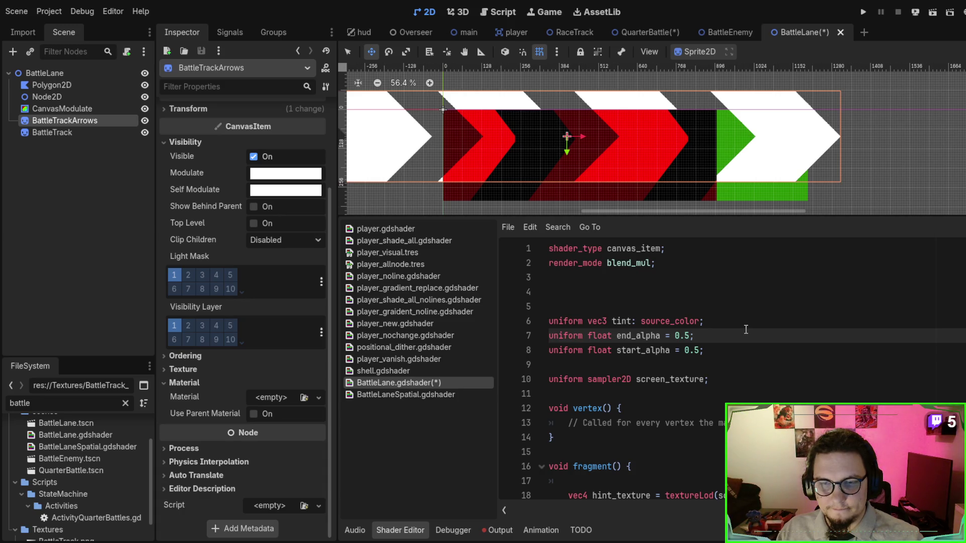
mouse_move(788, 125)
mouse_down()
mouse_move(800, 93)
mouse_move(809, 158)
mouse_move(771, 147)
mouse_move(769, 136)
mouse_move(750, 143)
mouse_up()
scroll(750, 143, up, 2)
scroll(754, 142, down, 4)
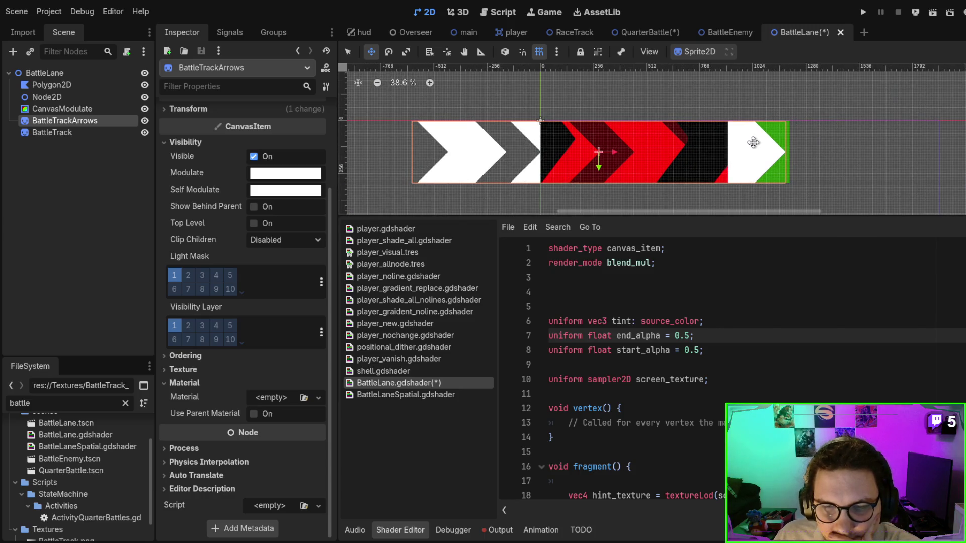
scroll(727, 384, down, 5)
scroll(727, 384, up, 5)
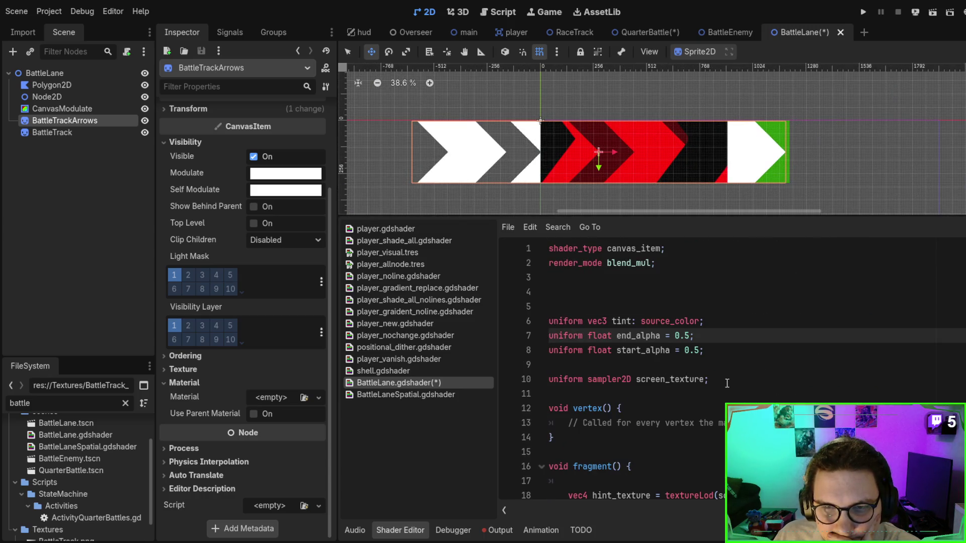
double_click(648, 377)
scroll(255, 352, up, 3)
scroll(244, 345, down, 3)
scroll(245, 346, up, 3)
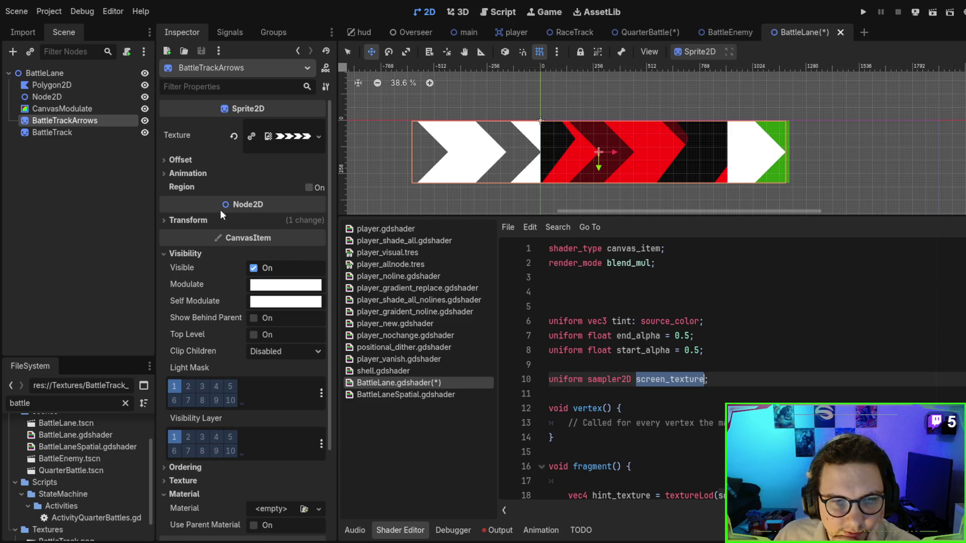
Check BattleTrack's material, slide BattleTrackArrows about 208 px right, then hide it.
scroll(214, 251, down, 3)
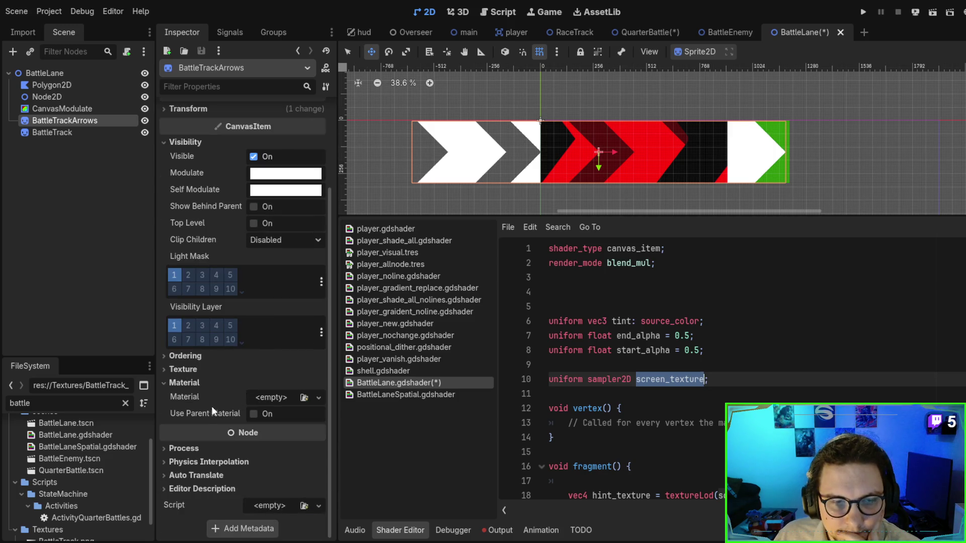
click(83, 132)
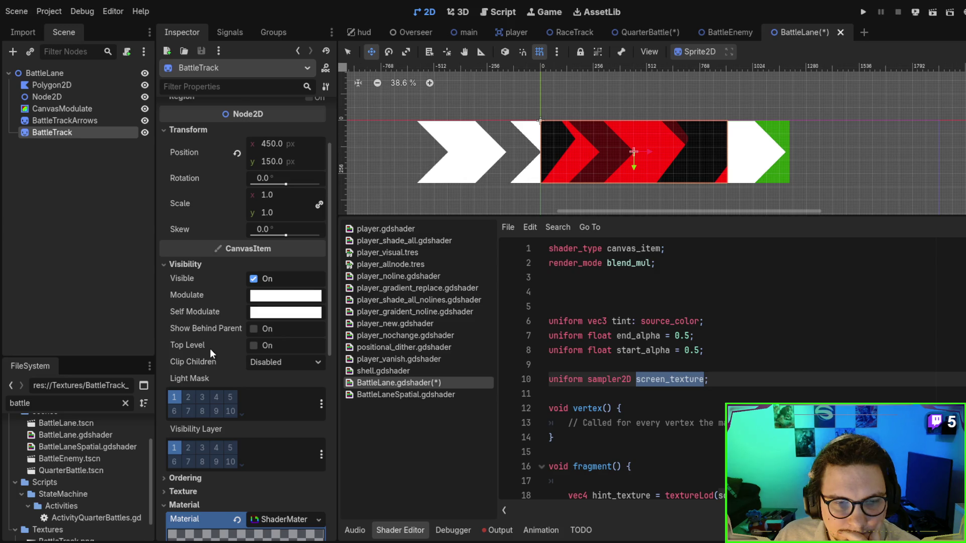
scroll(210, 349, down, 5)
click(107, 119)
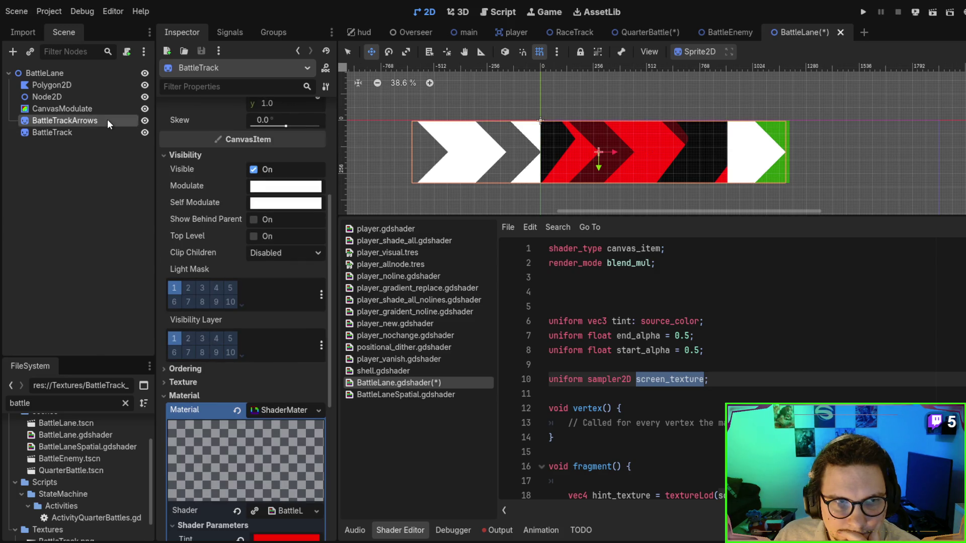
mouse_move(526, 161)
mouse_down()
mouse_move(644, 157)
mouse_move(469, 162)
mouse_move(584, 156)
mouse_up()
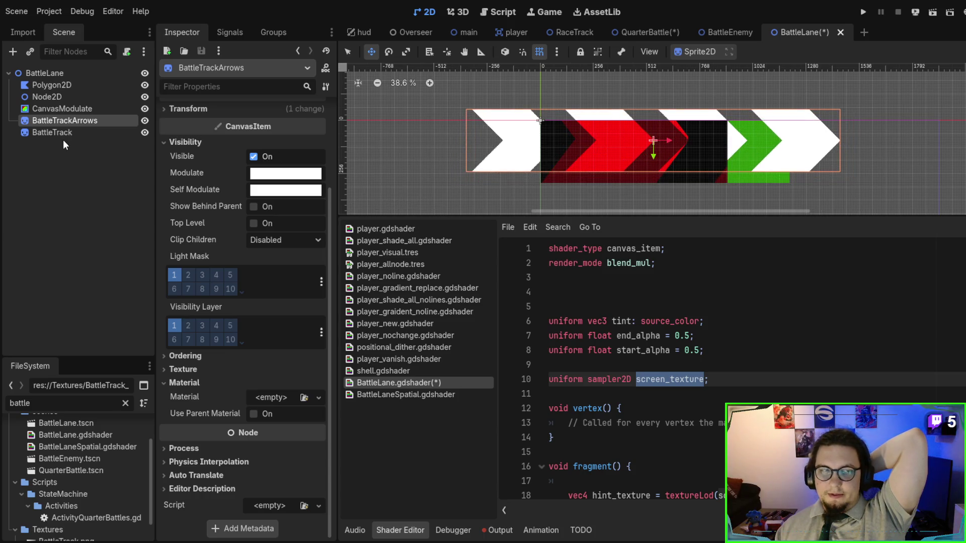
click(145, 121)
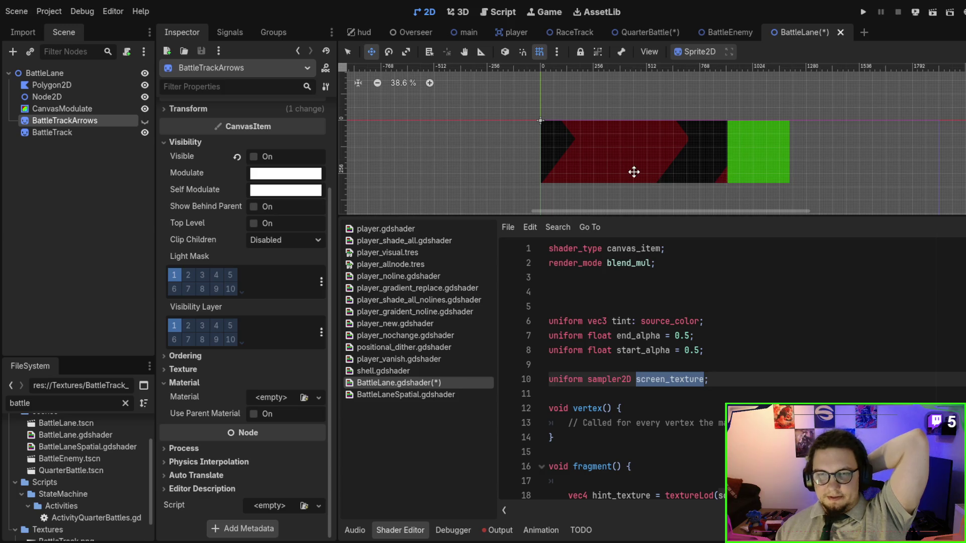
Delete the 'render_mode blend_mul;' line from the BattleLane shader and save.
scroll(637, 168, up, 5)
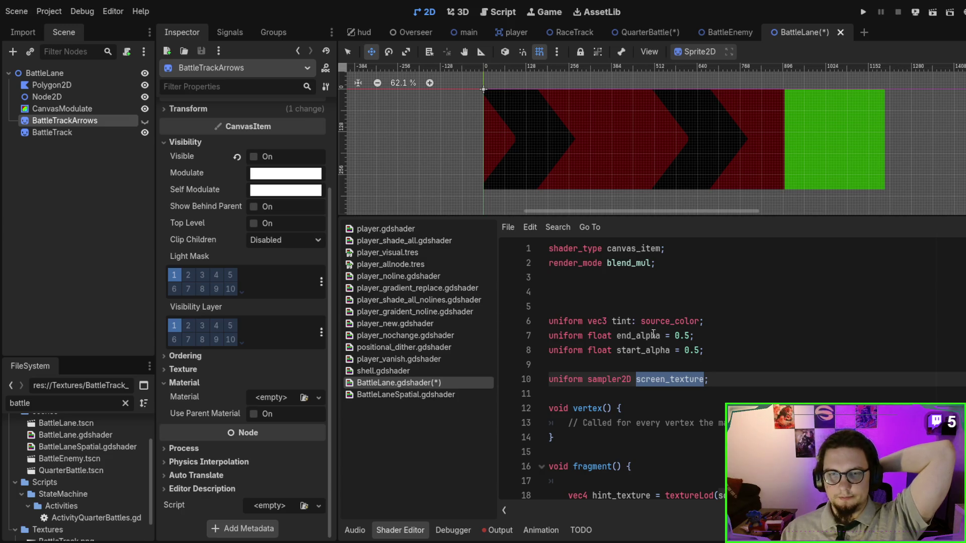
scroll(543, 289, down, 4)
click(668, 351)
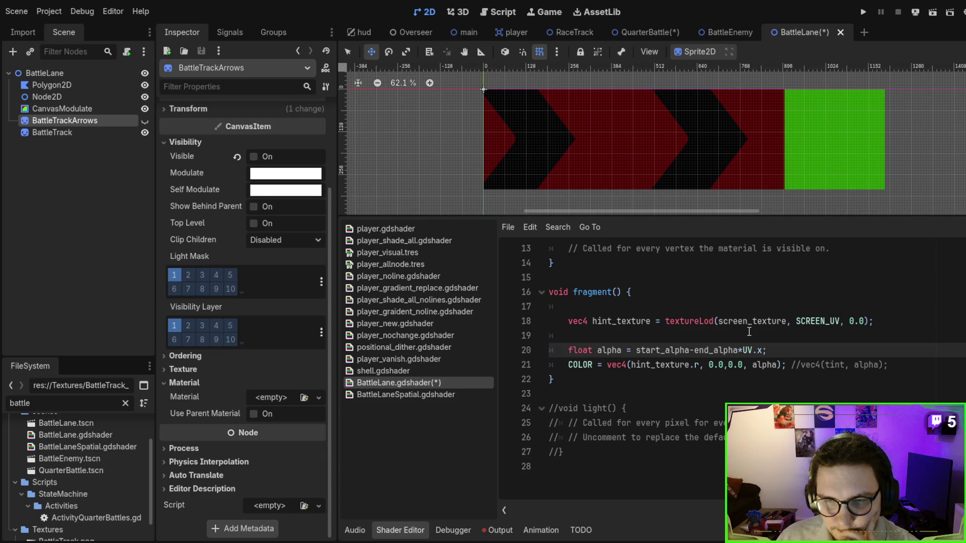
scroll(743, 339, up, 2)
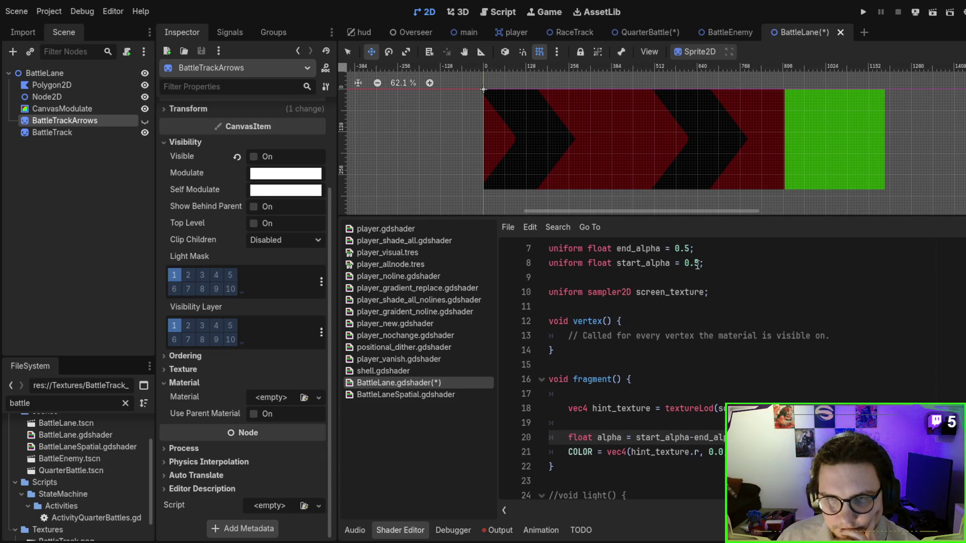
scroll(583, 173, down, 2)
scroll(720, 407, up, 2)
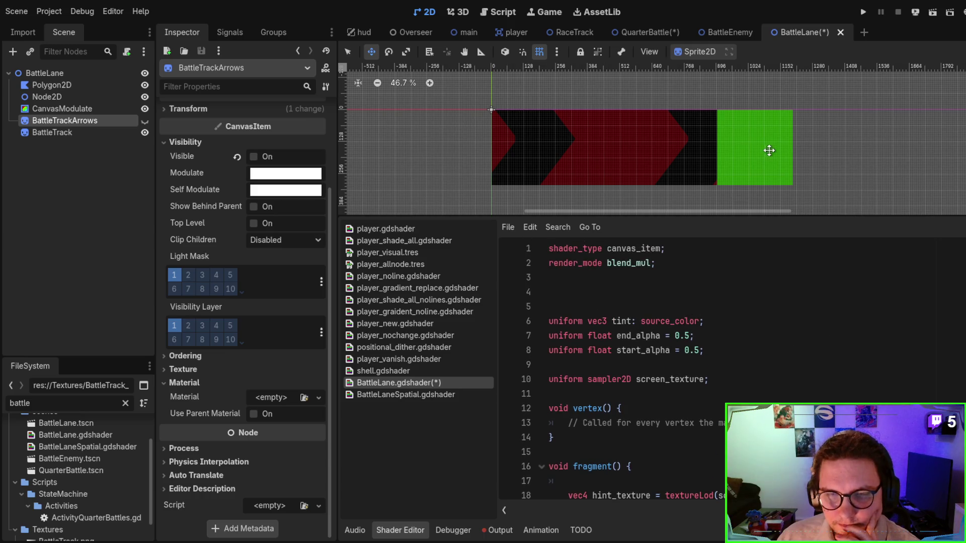
scroll(498, 138, up, 1)
scroll(679, 128, down, 3)
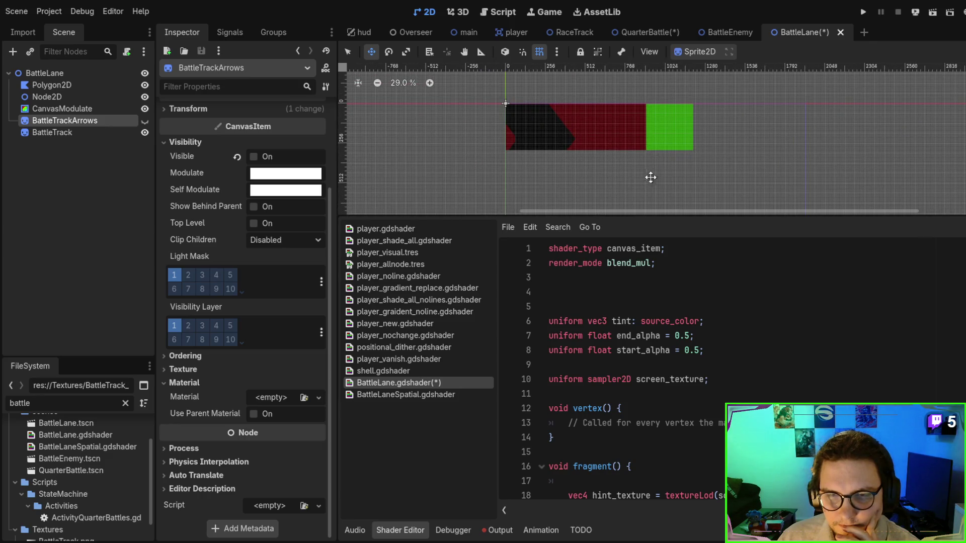
drag(662, 264, 675, 251)
key(BackSpace)
key(ctrl+s)
scroll(563, 143, up, 4)
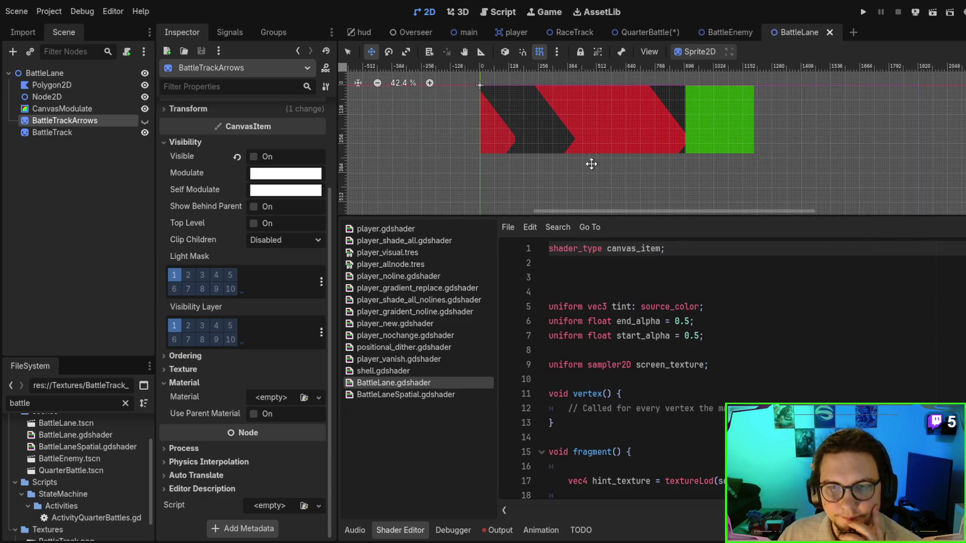
scroll(592, 178, up, 1)
scroll(642, 234, down, 1)
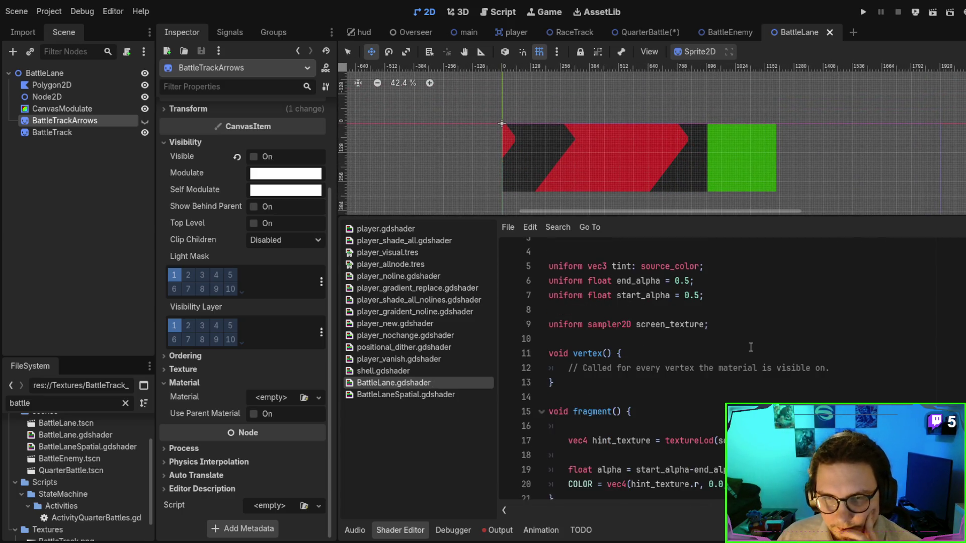
Show BattleTrackArrows again, keep screen_texture a plain sampler2D without hint_screen_texture, and save.
click(732, 322)
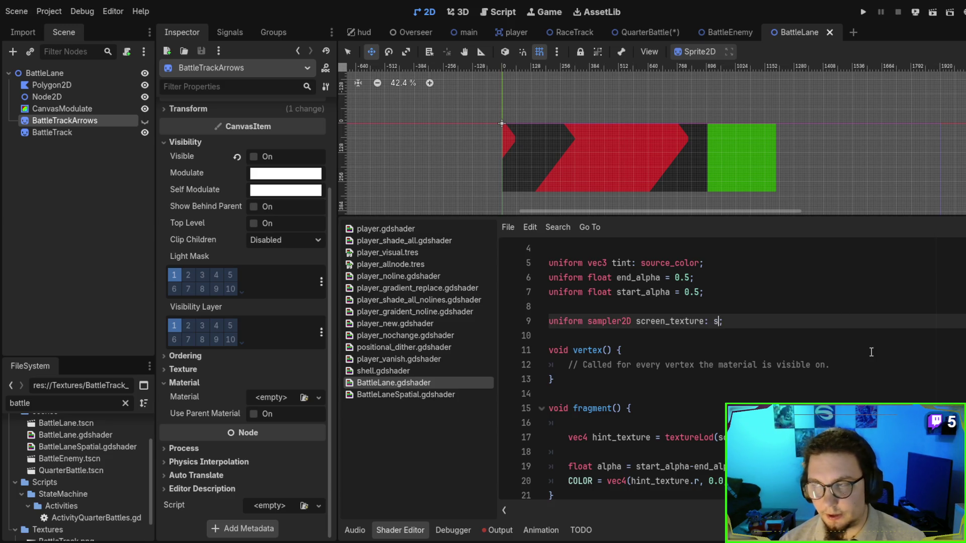
text(en)
key(Return)
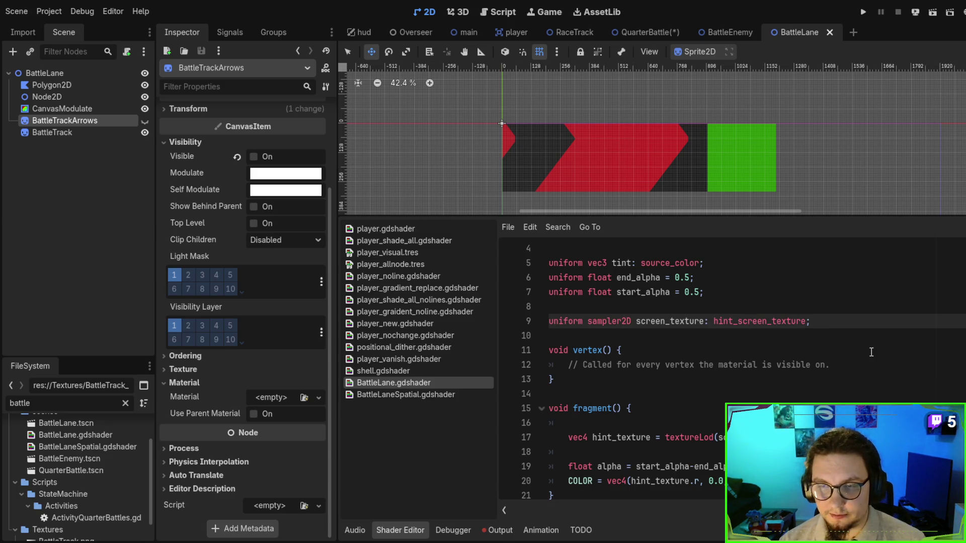
scroll(562, 112, right, 3)
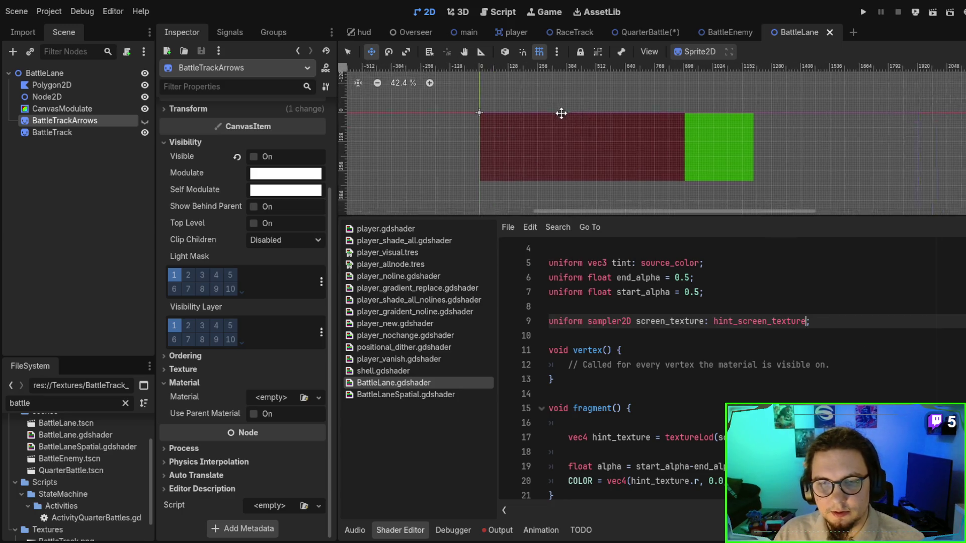
click(145, 122)
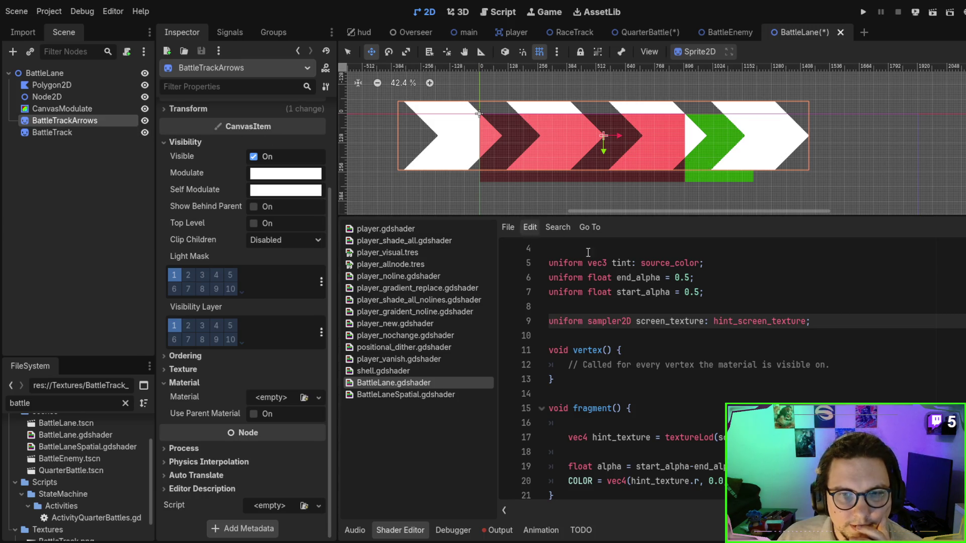
double_click(785, 321)
key(BackSpace)
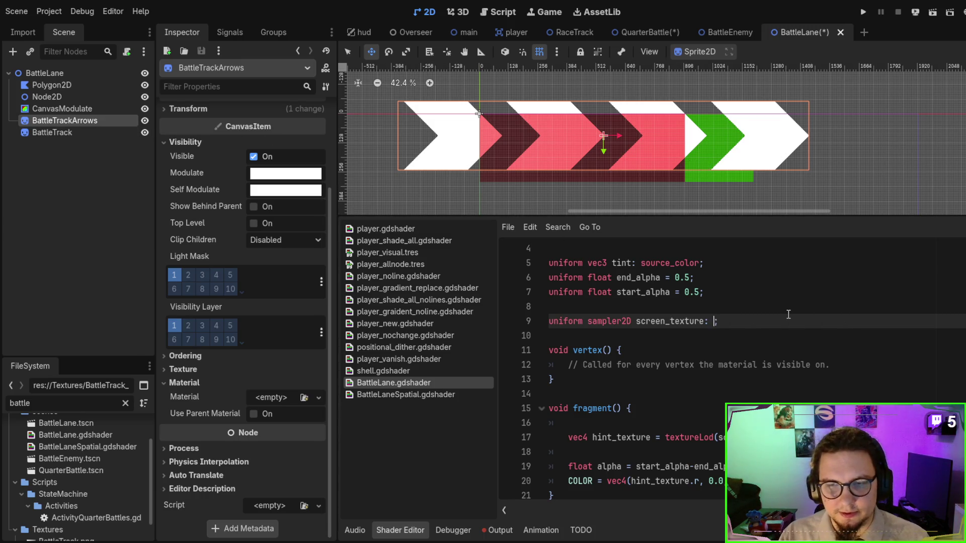
text(;)
key(ctrl+s)
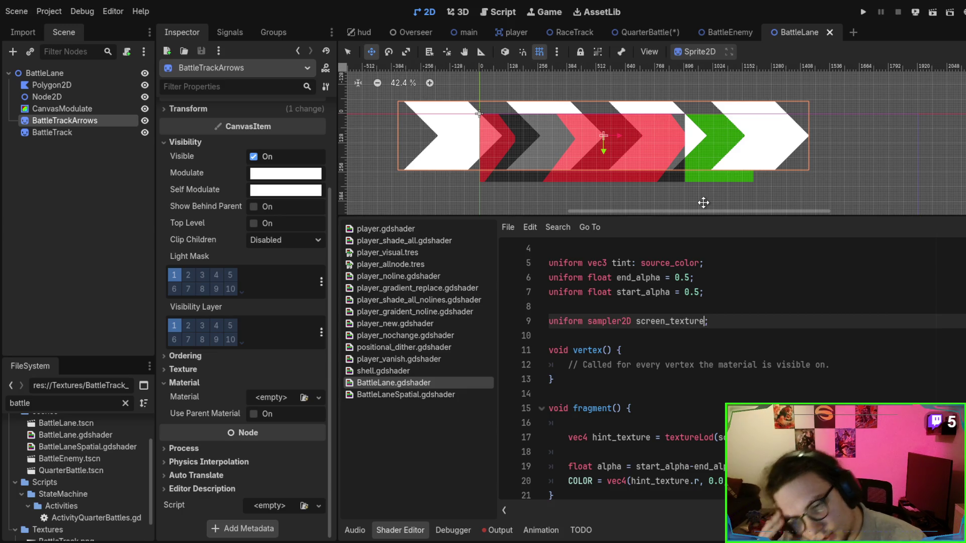
scroll(765, 350, down, 3)
click(765, 350)
double_click(765, 351)
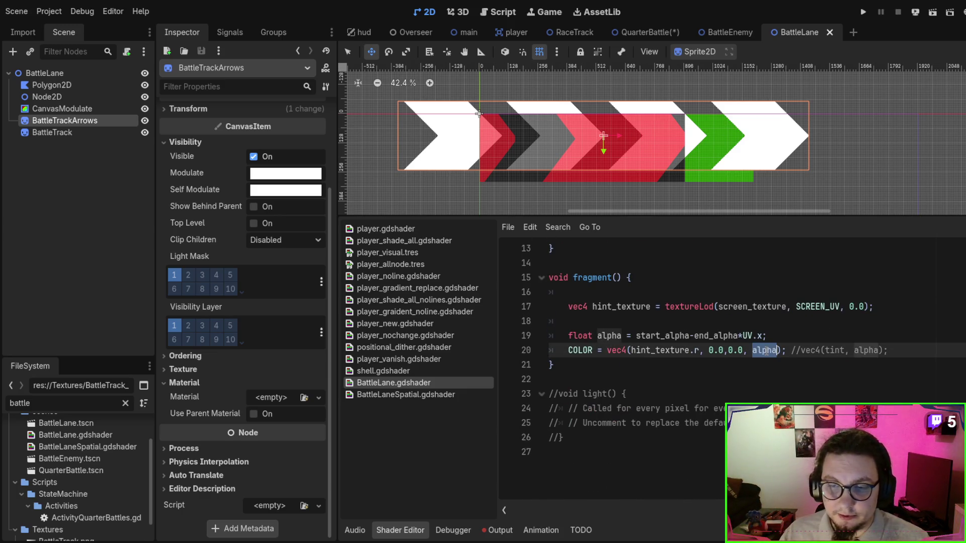
text(1.09)
key(BackSpace)
key(ctrl+s)
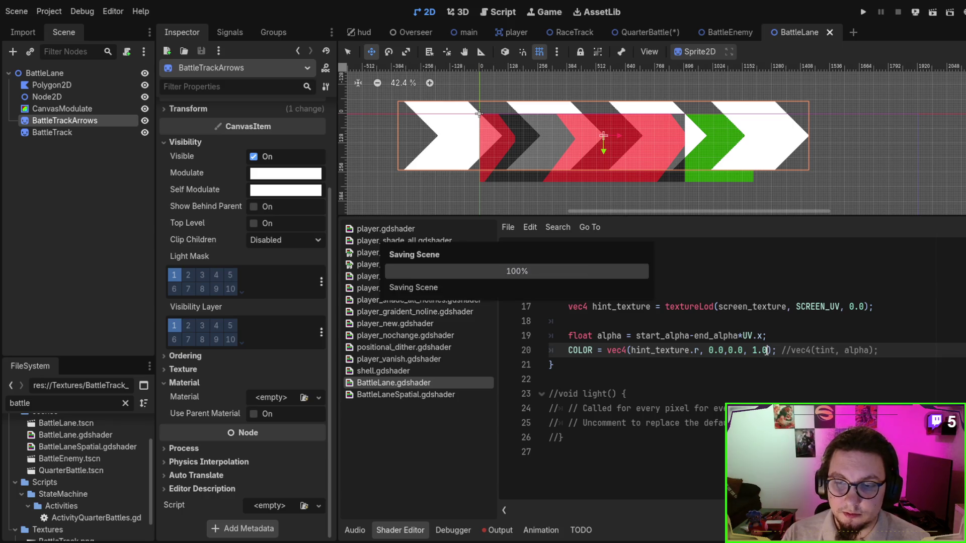
scroll(765, 348, up, 3)
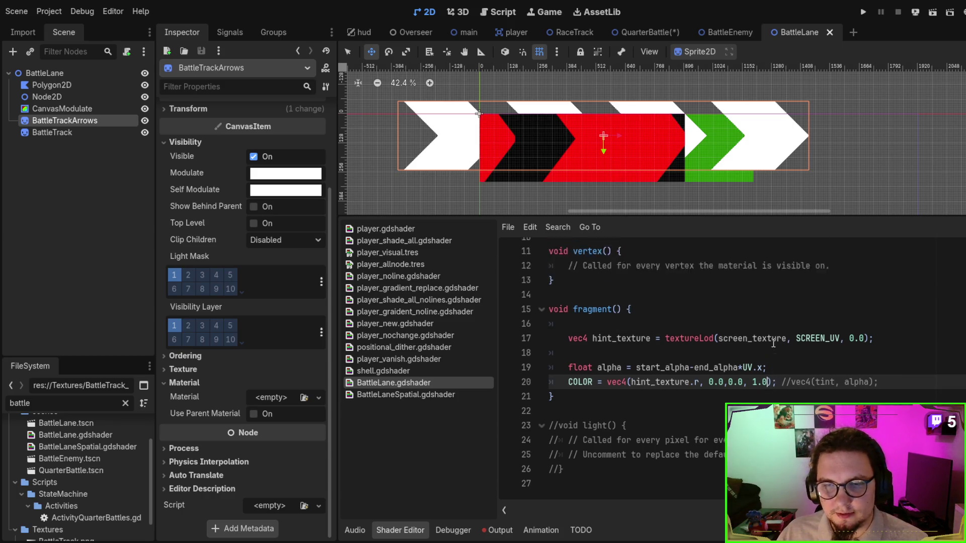
click(706, 321)
text(: hinte)
text(_)
key(BackSpace)
key(BackSpace)
key(BackSpace)
text(screen_texture: scree)
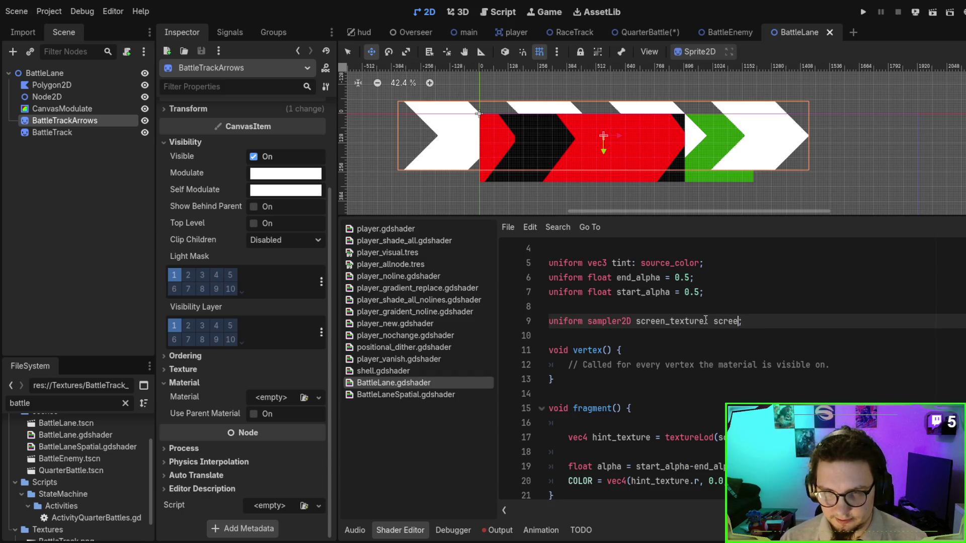
text(n)
key(Return)
key(ctrl+s)
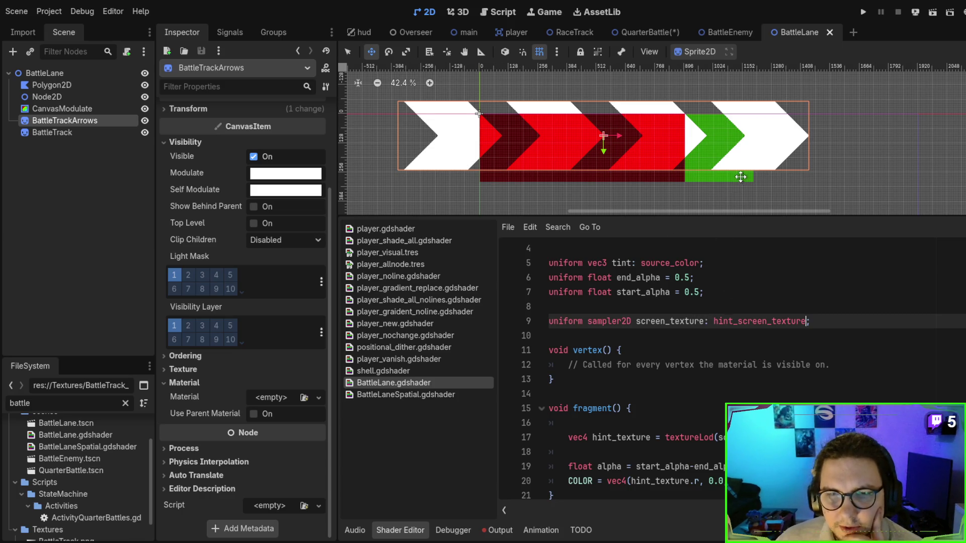
scroll(740, 177, down, 1)
drag(746, 130, 662, 140)
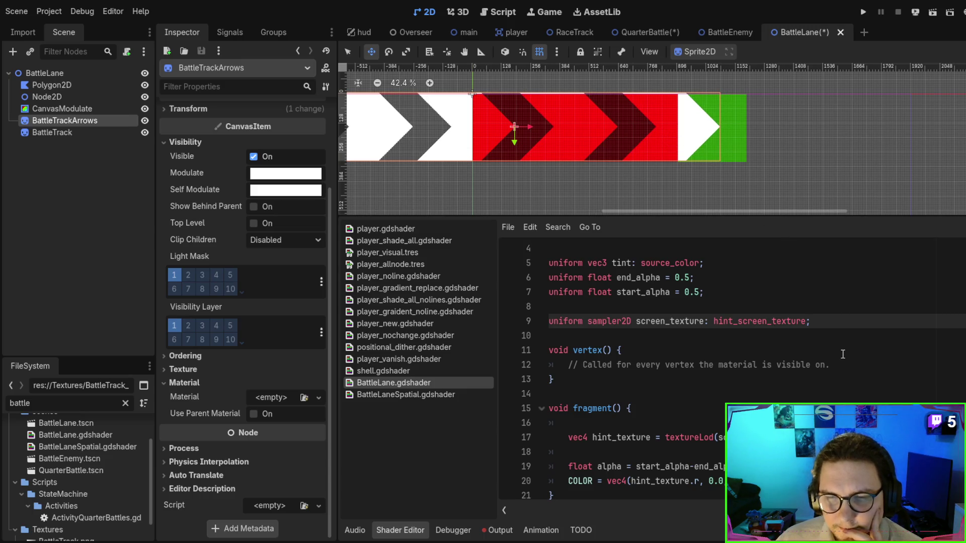
double_click(673, 322)
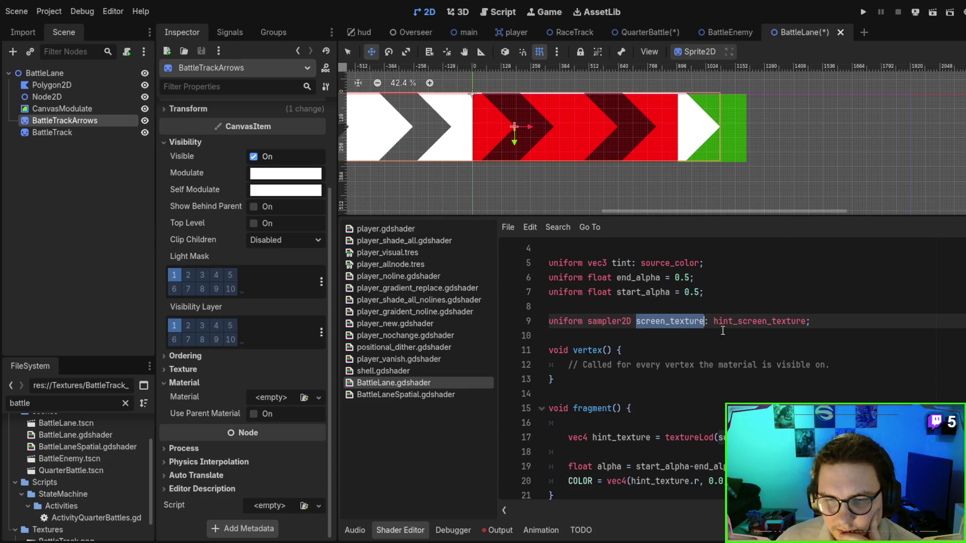
scroll(783, 347, down, 1)
double_click(612, 396)
scroll(674, 359, down, 2)
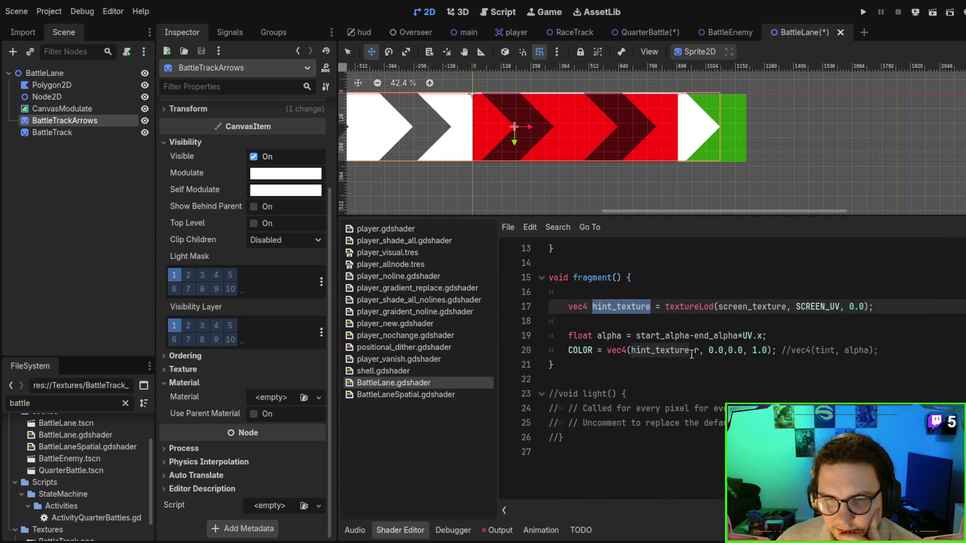
scroll(689, 360, up, 2)
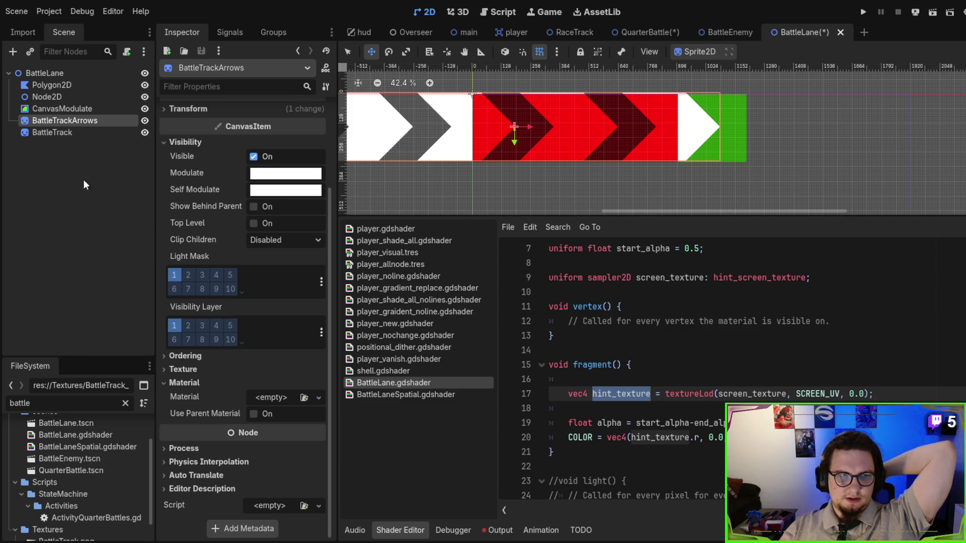
drag(93, 124, 86, 134)
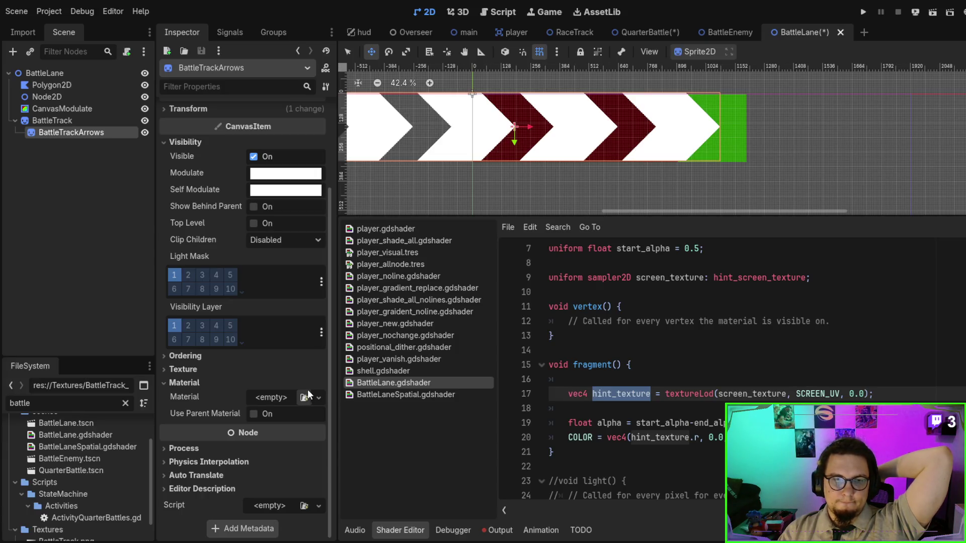
Set BattleTrack's Clip Children to Clip Only and shift BattleTrackArrows back over the track.
click(53, 122)
scroll(267, 373, down, 5)
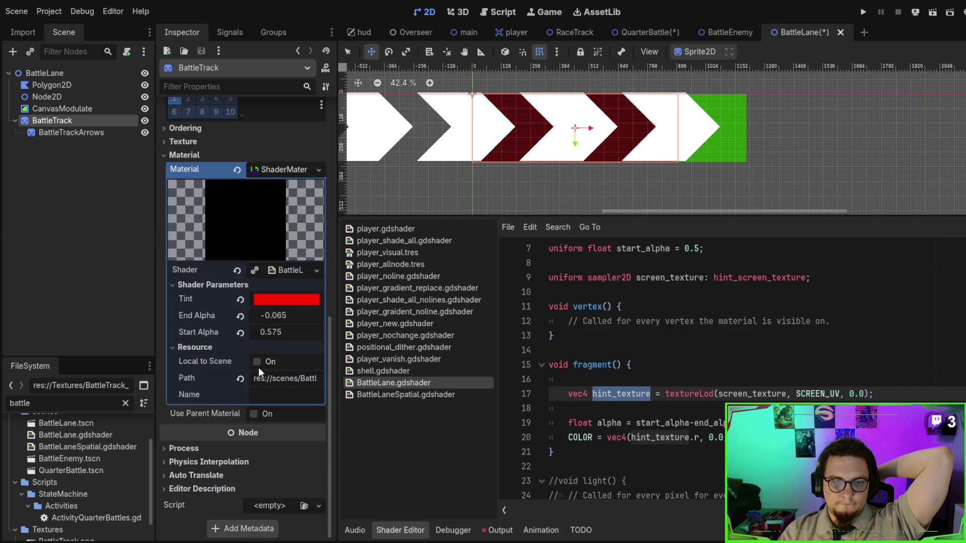
scroll(214, 436, up, 5)
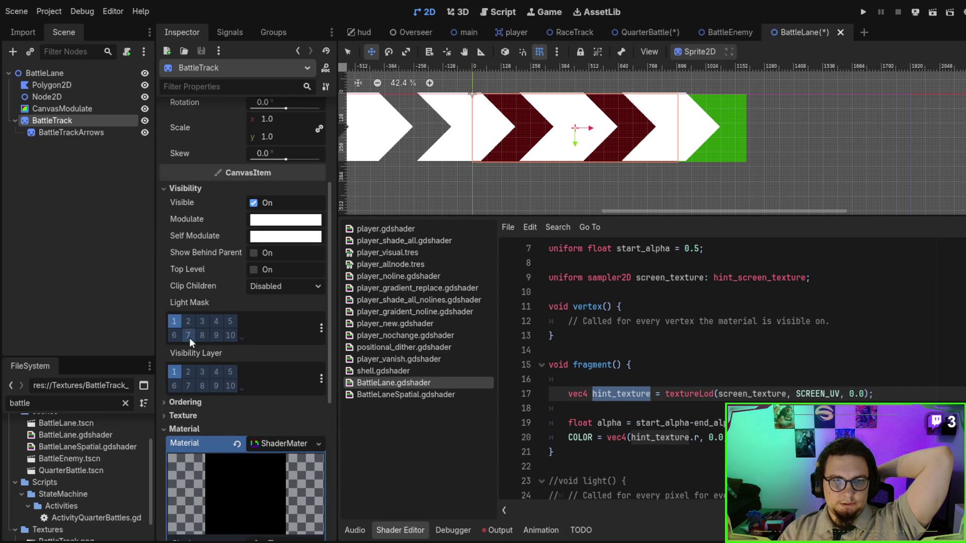
click(275, 316)
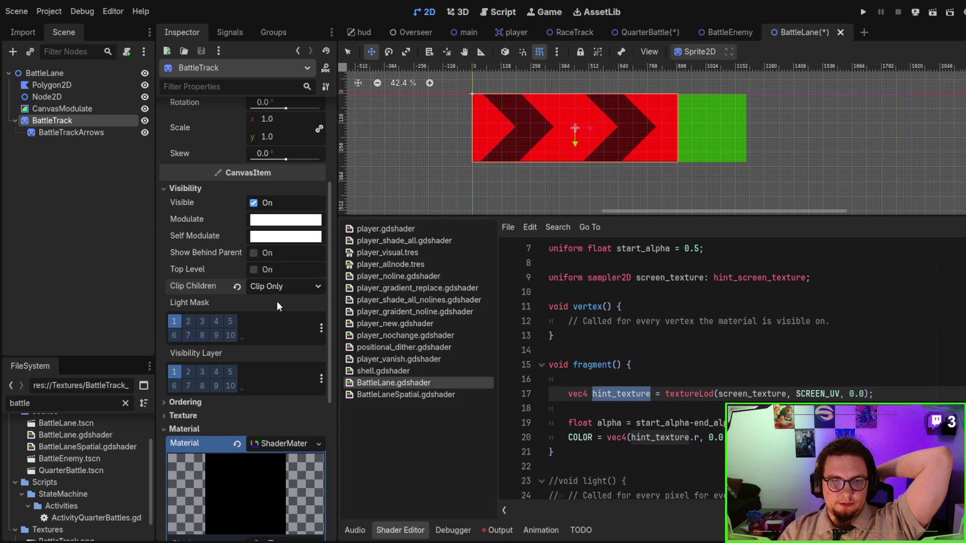
click(277, 330)
click(277, 289)
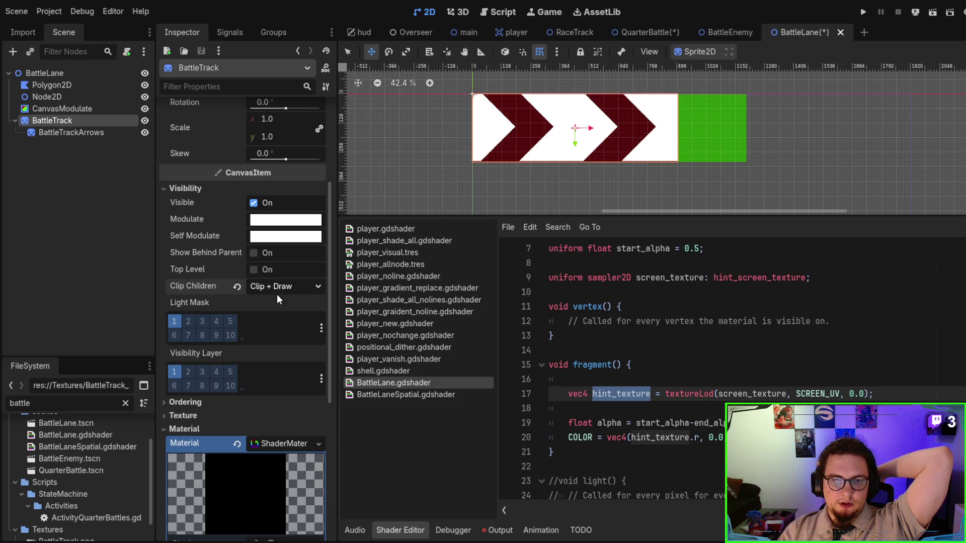
click(277, 313)
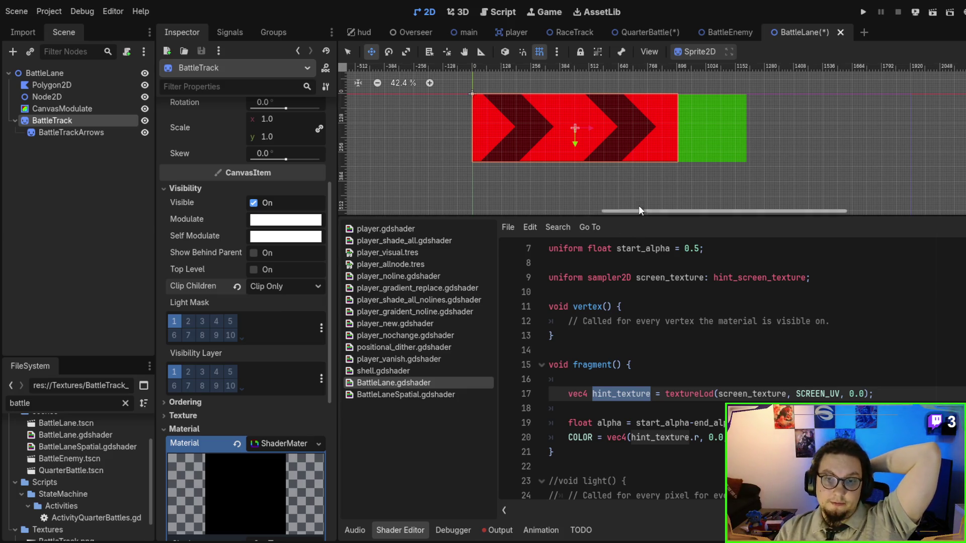
click(73, 132)
mouse_move(572, 133)
mouse_down()
mouse_move(557, 134)
mouse_move(662, 121)
mouse_move(621, 102)
mouse_move(595, 129)
mouse_move(542, 134)
mouse_up()
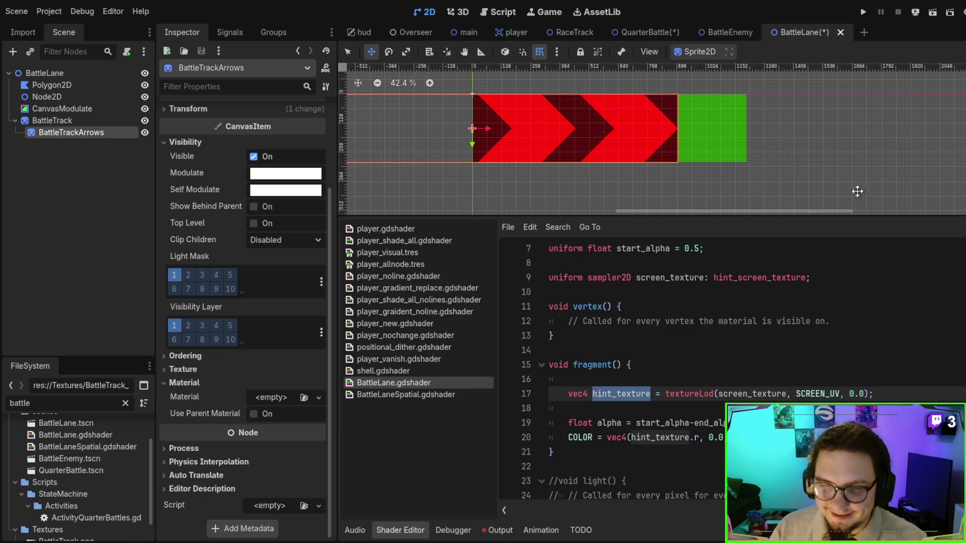
Rewrite line 20 to add hint_texture.rgb and COLOR.rgb, divided by 2.0.
click(700, 438)
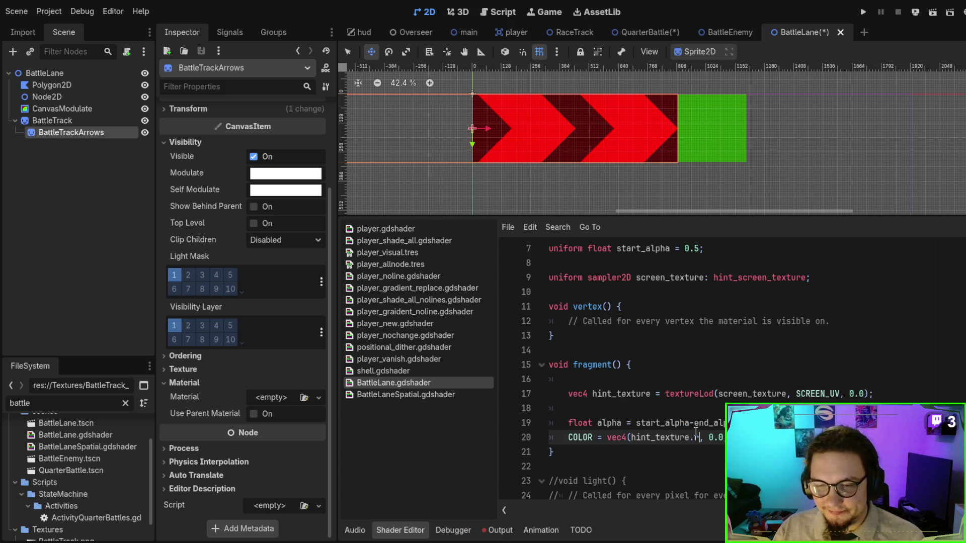
key(shift+End)
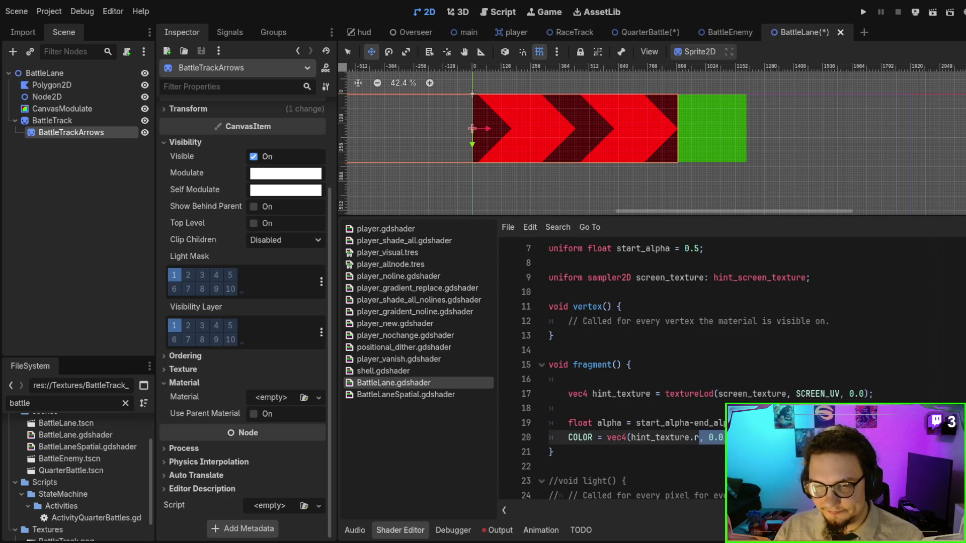
text(gb.)
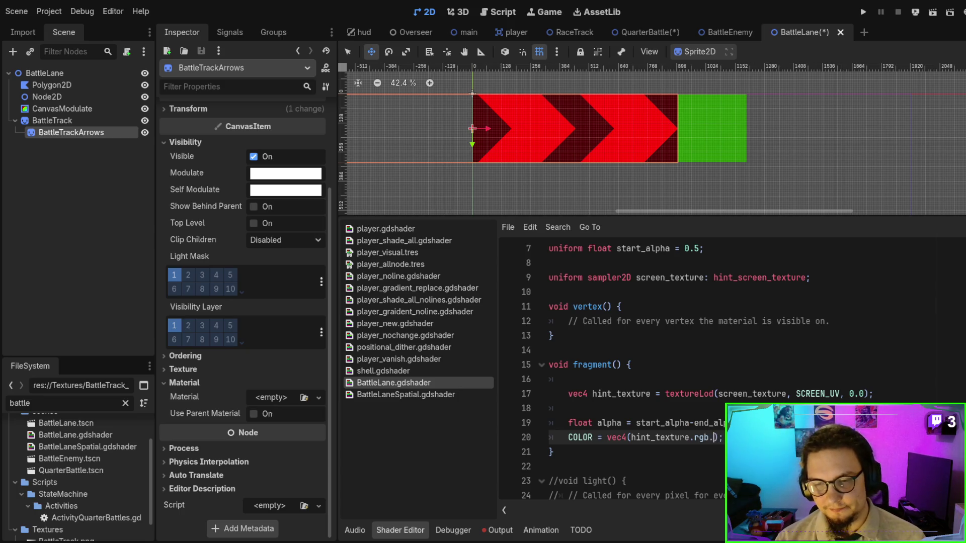
key(BackSpace)
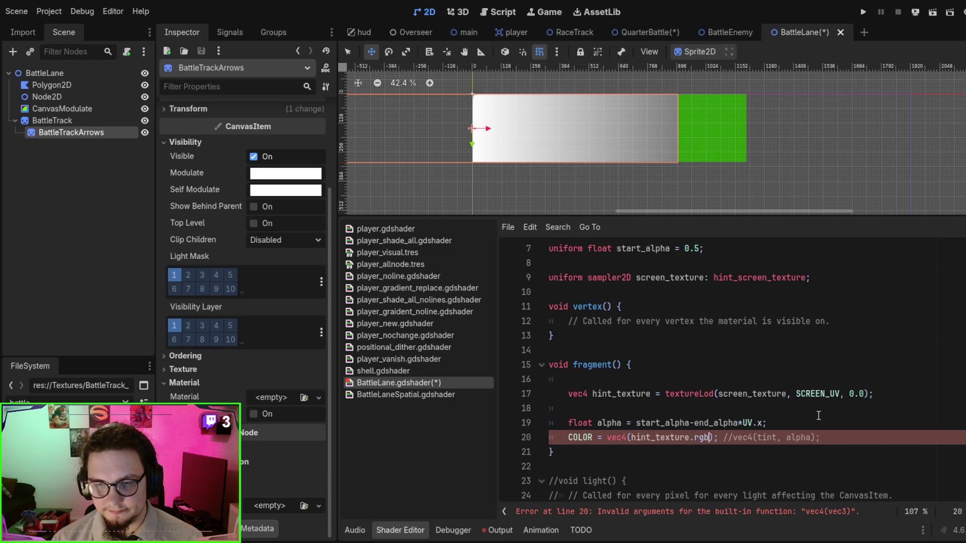
text(,)
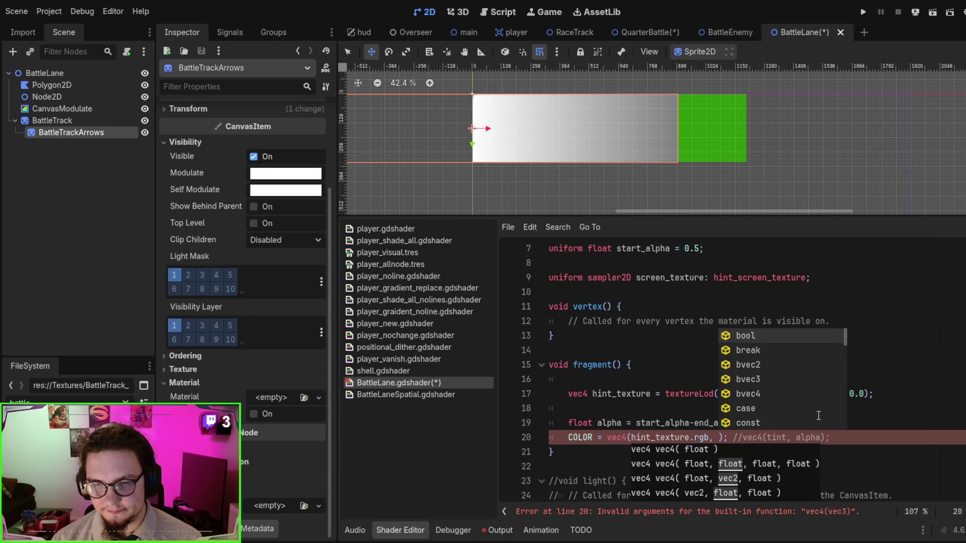
key(BackSpace)
key(BackSpace)
key(BackSpace)
text(g)
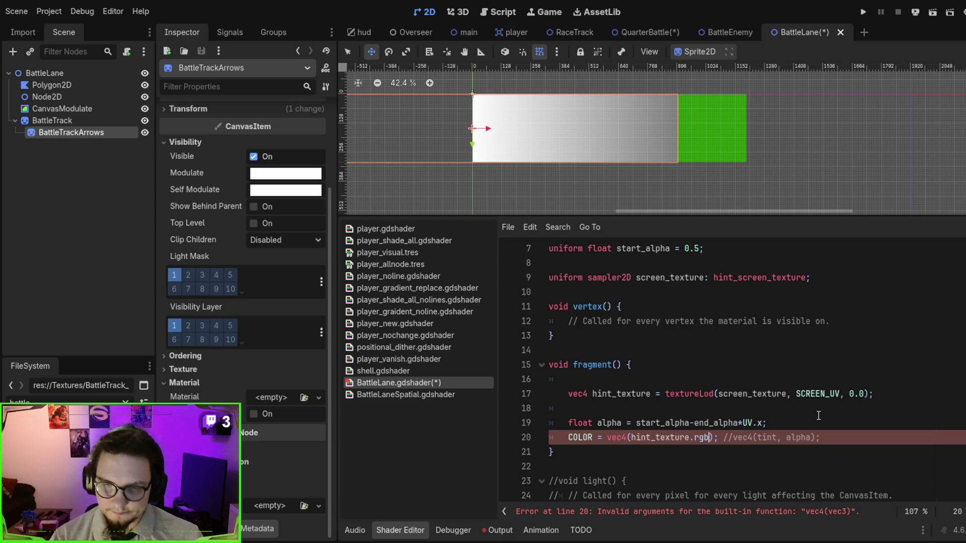
text(+)
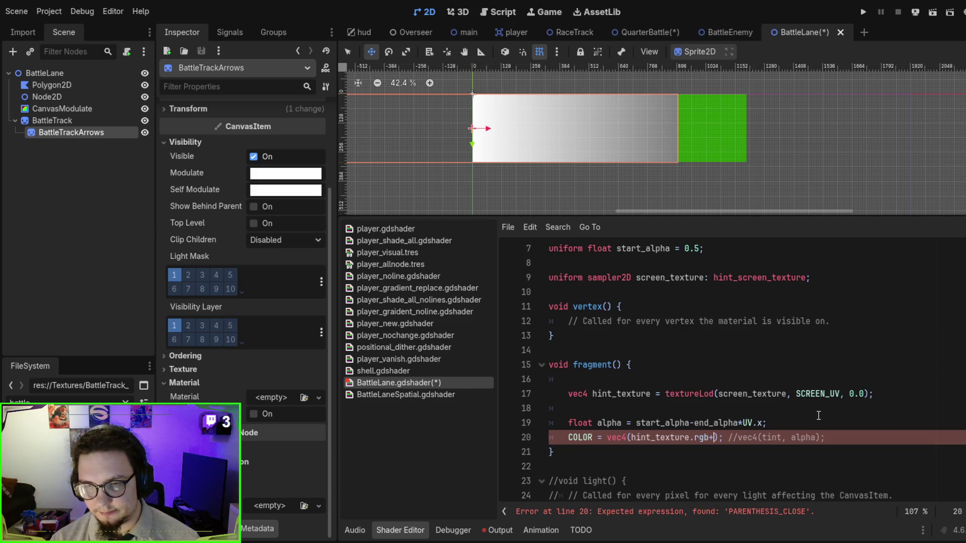
text(COLORO.rg)
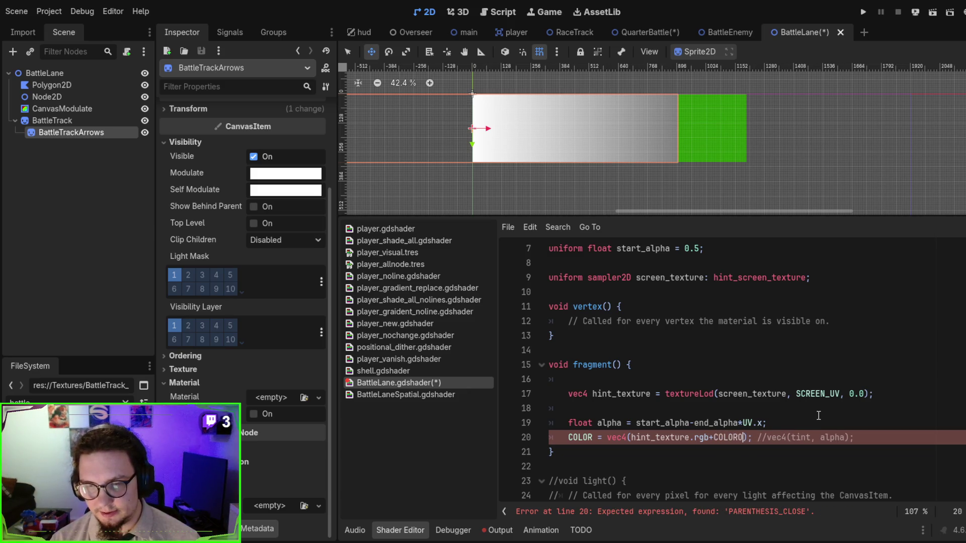
text(b/)
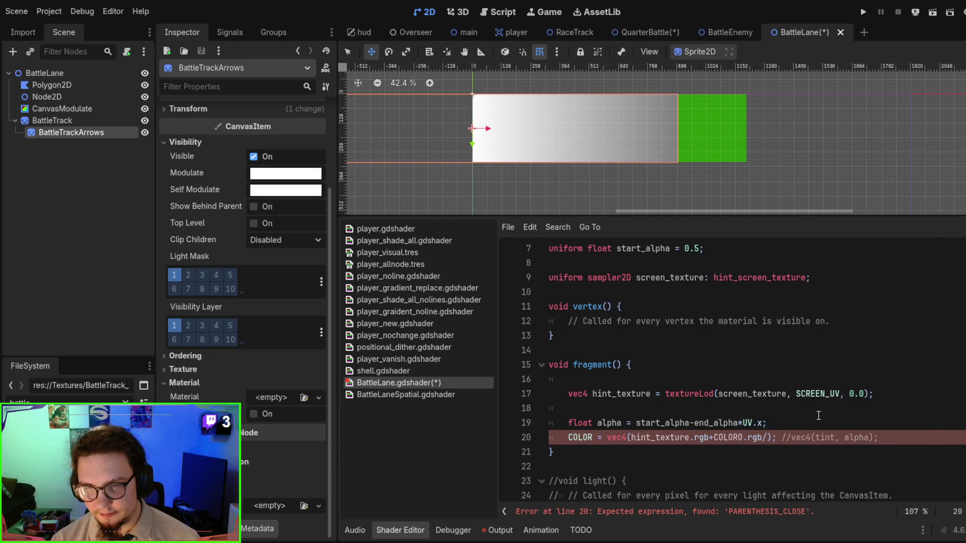
text(2.0-)
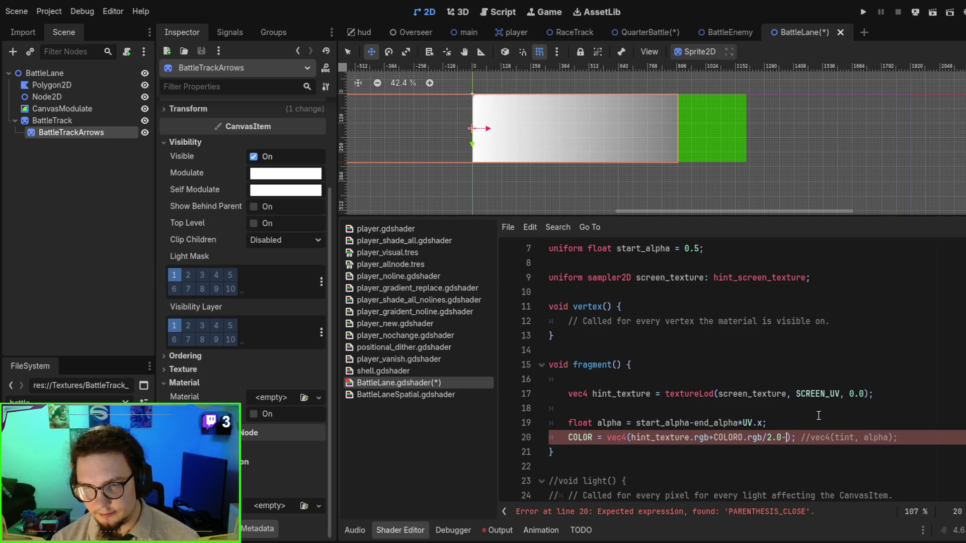
key(BackSpace)
key(BackSpace)
key(BackSpace)
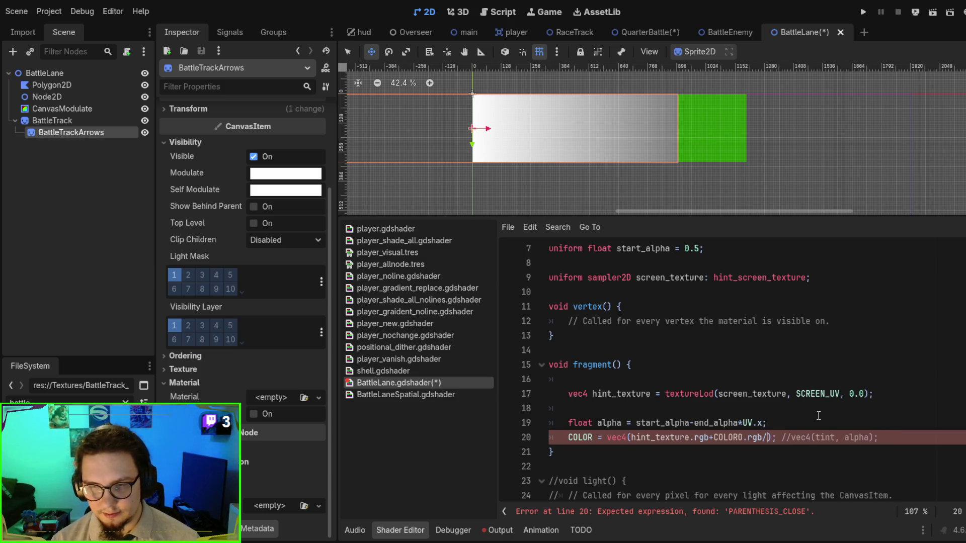
key(BackSpace)
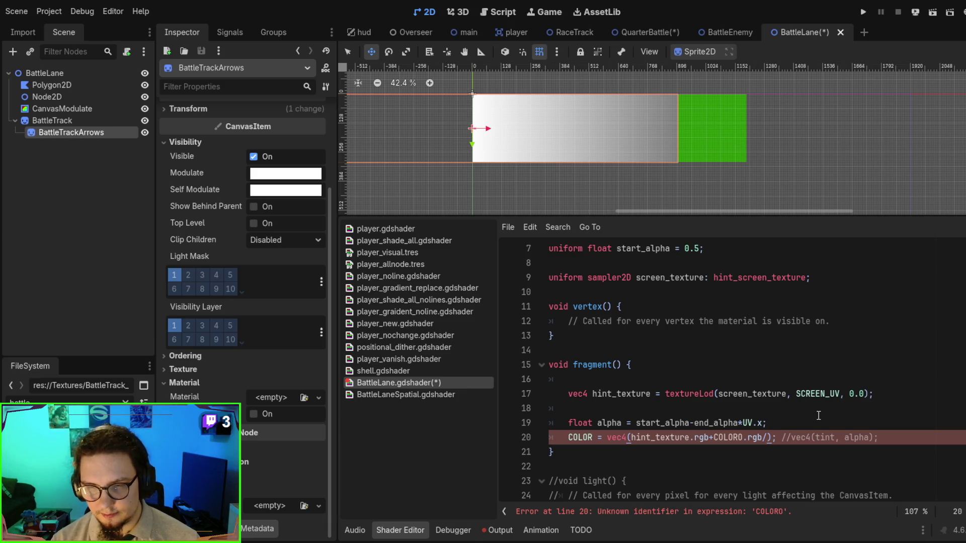
text(/2.0)
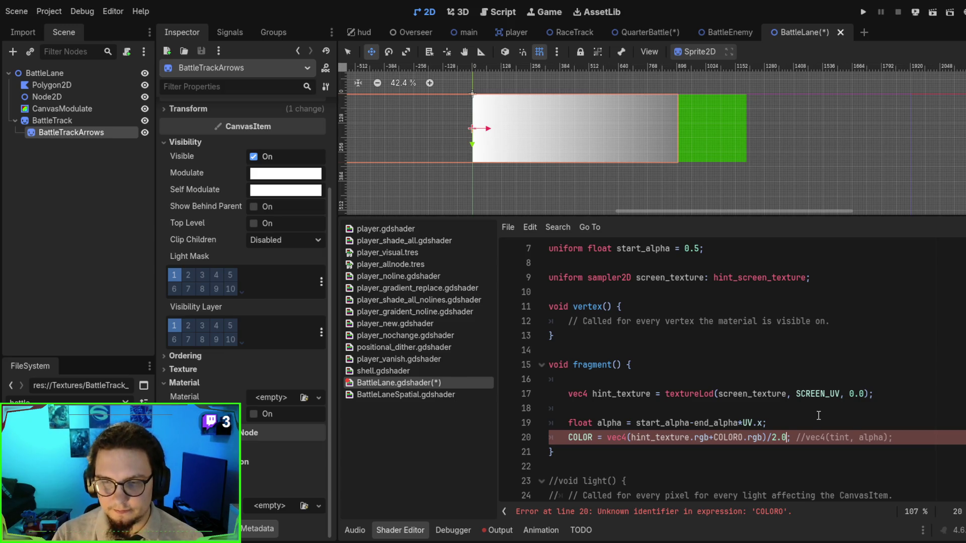
text(,)
Wrap the sum in parentheses, delete the old tint comment, save, and fix the COLORO typo.
click(629, 438)
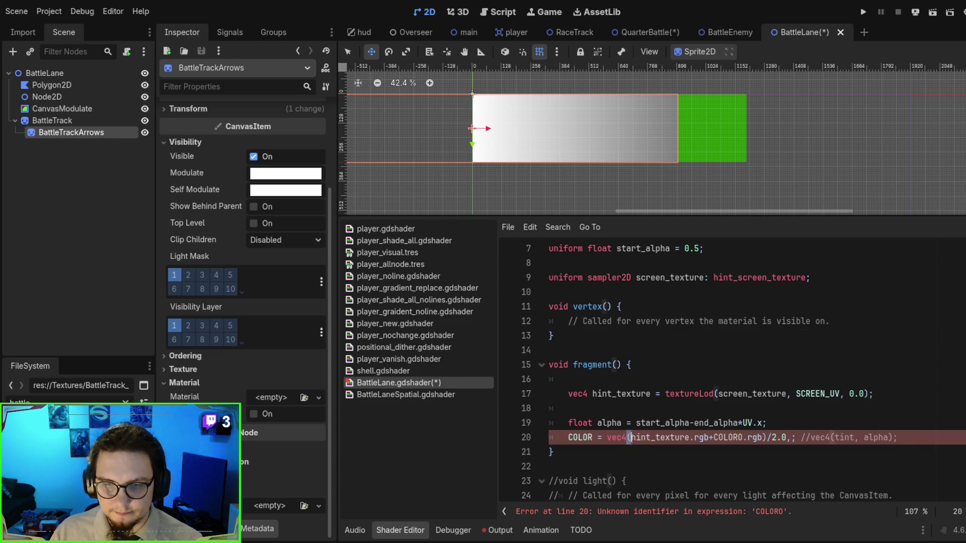
text(()
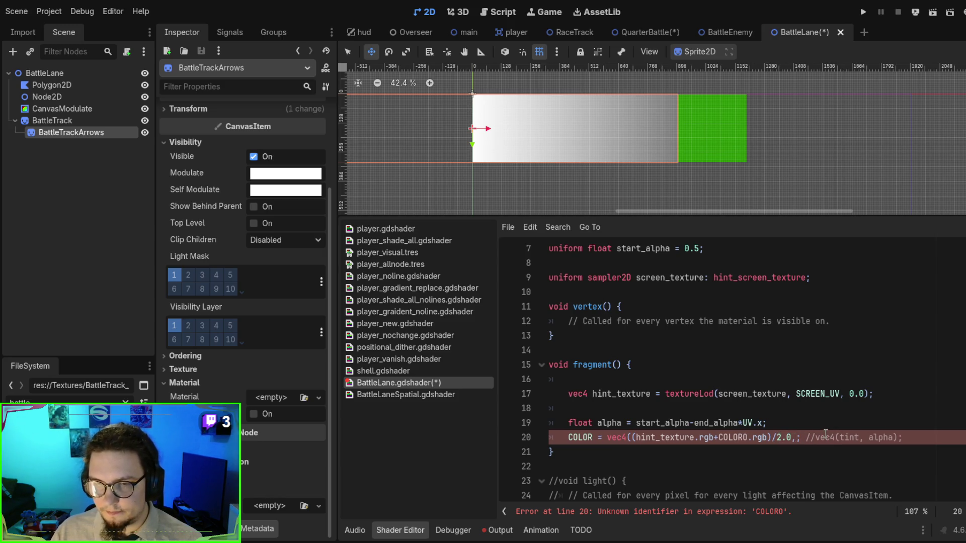
shift+click(869, 438)
key(BackSpace)
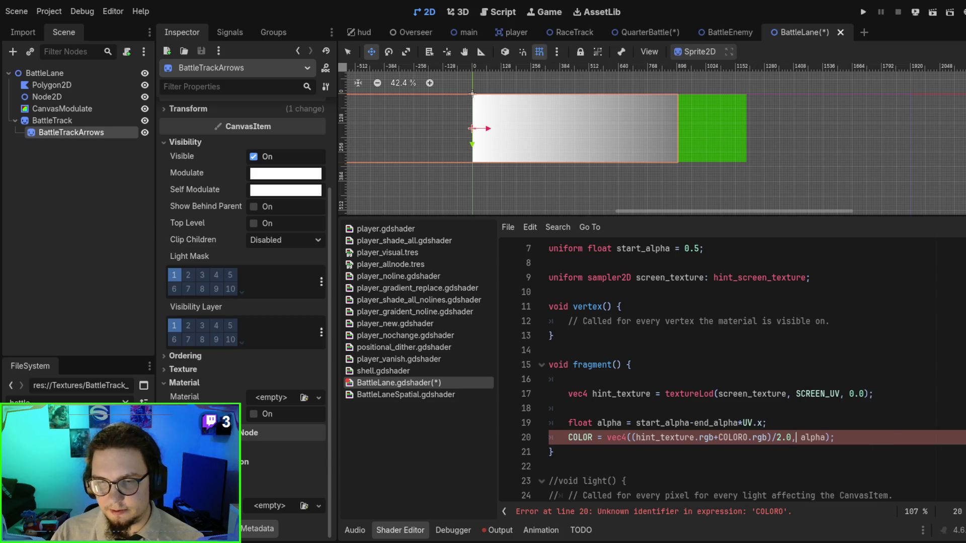
key(ctrl+s)
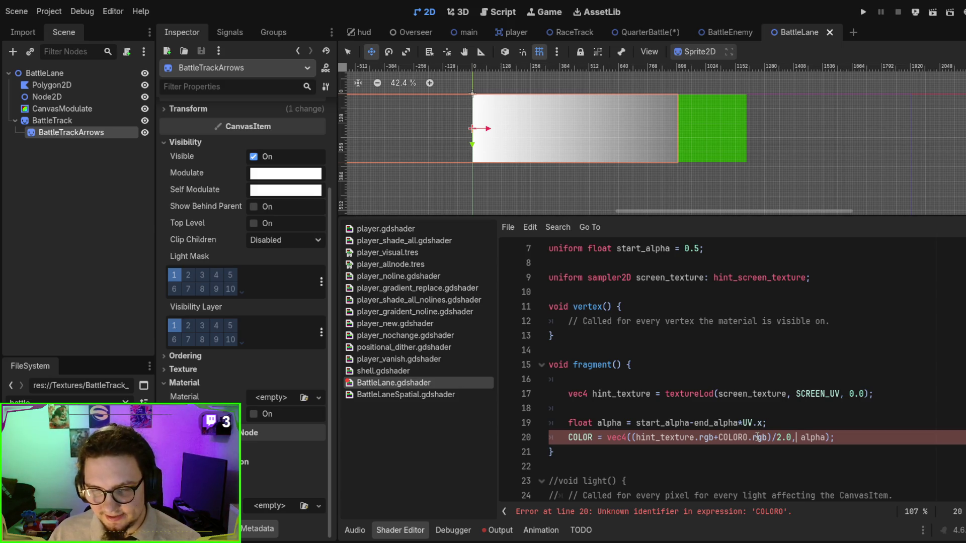
click(745, 438)
key(BackSpace)
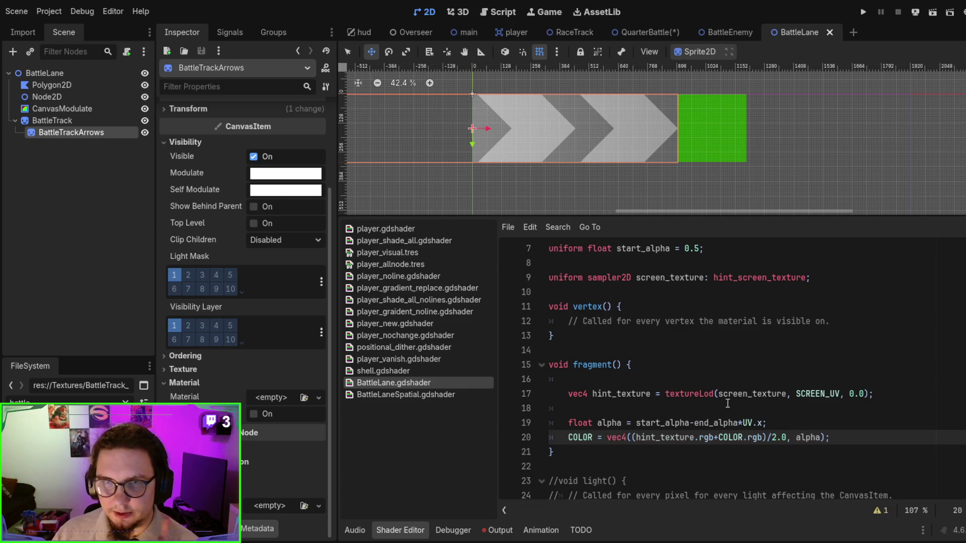
Move BattleTrackArrows about 104 px right, undoing a later, larger move.
scroll(634, 159, up, 4)
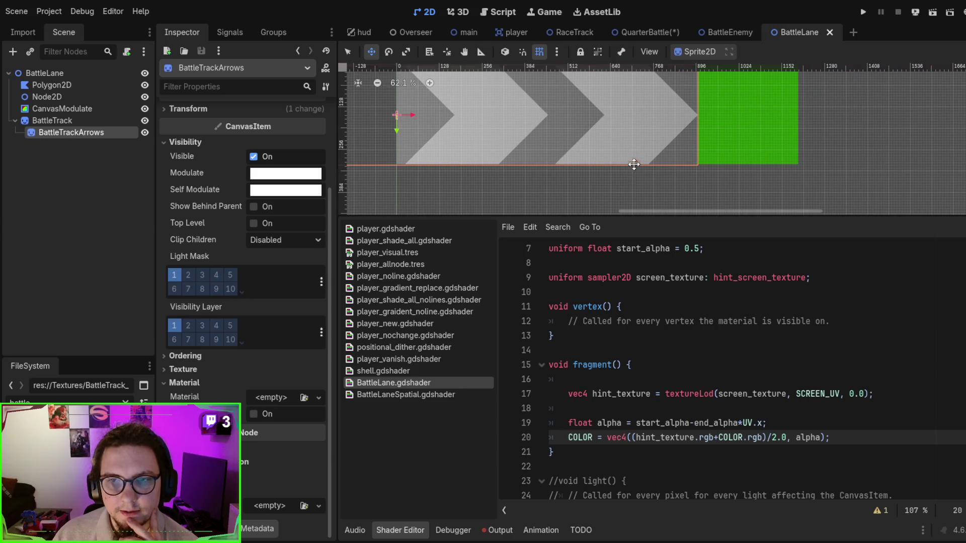
scroll(634, 159, down, 1)
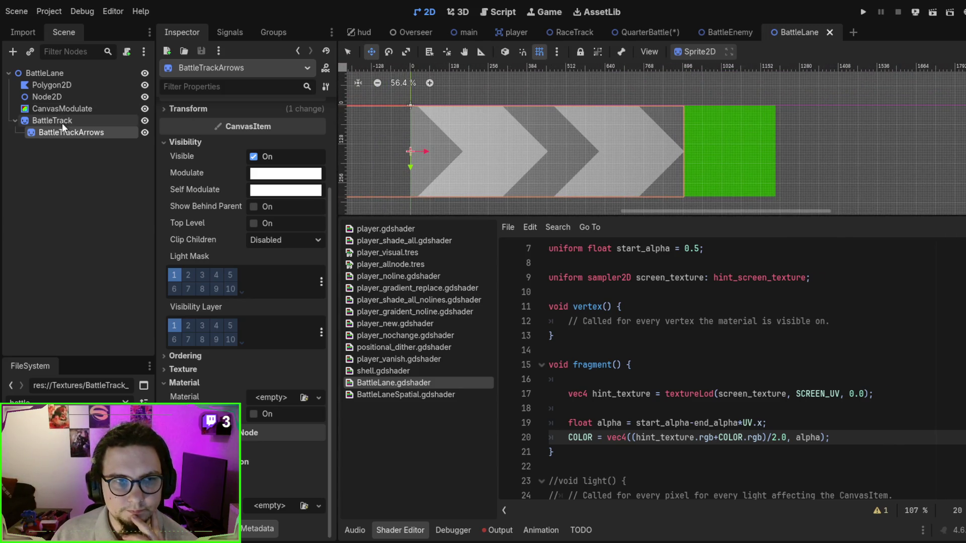
click(61, 122)
click(65, 132)
mouse_move(516, 157)
mouse_down()
mouse_move(653, 153)
mouse_move(505, 150)
mouse_move(550, 157)
mouse_up()
click(768, 447)
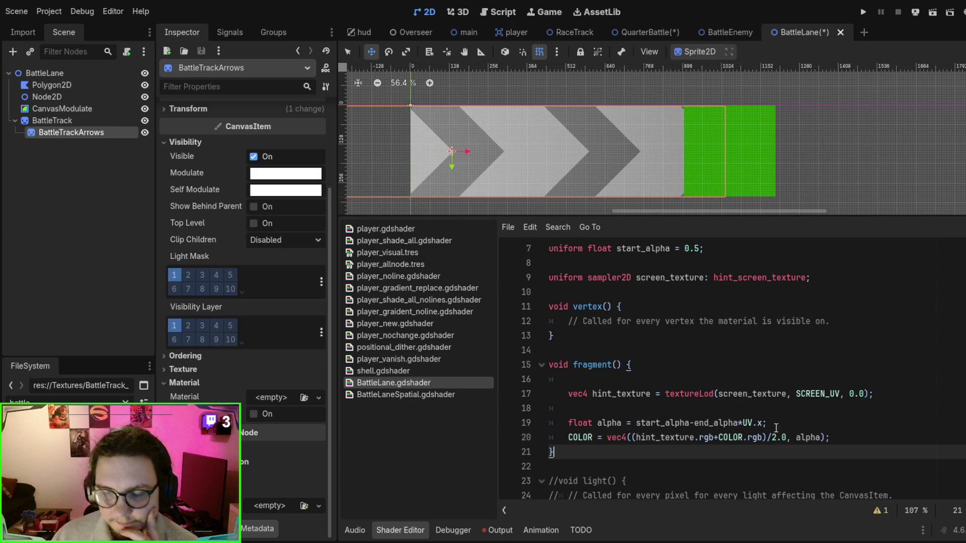
click(801, 436)
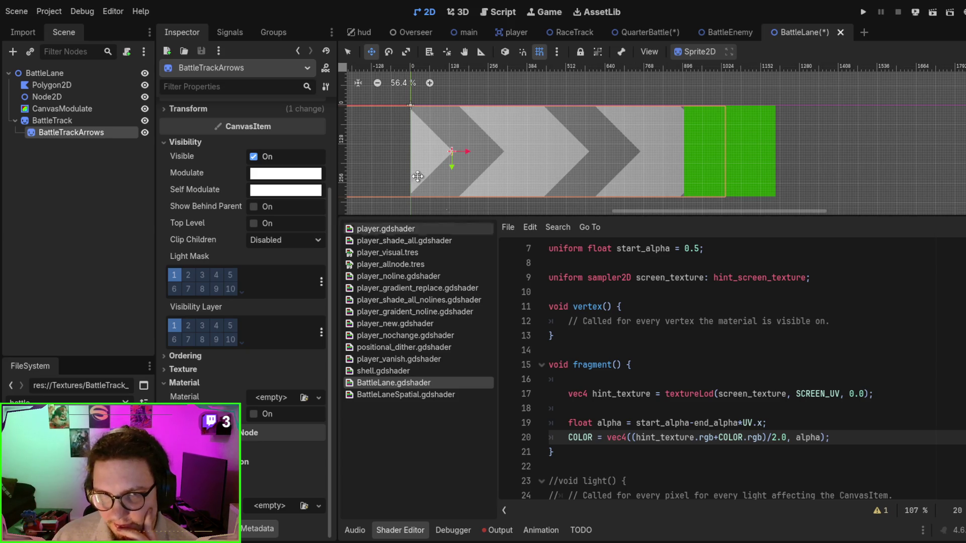
mouse_move(465, 152)
mouse_down()
mouse_move(763, 164)
mouse_move(666, 147)
mouse_move(682, 151)
mouse_up()
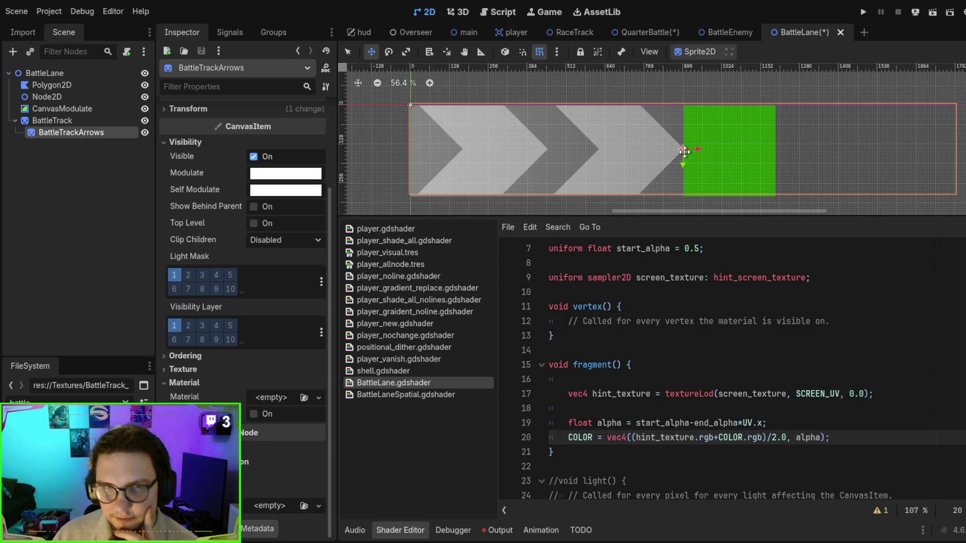
key(ctrl+z)
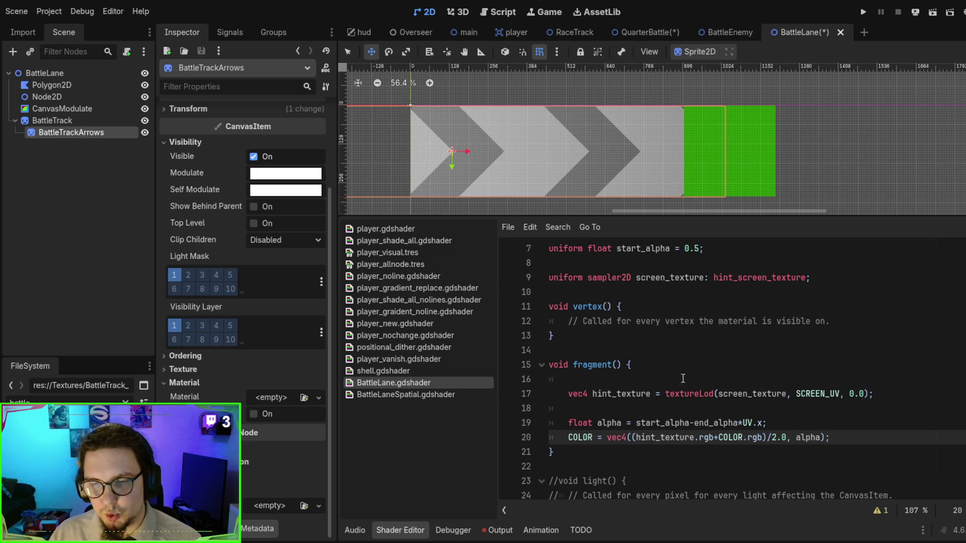
Reposition the arrow sprite across the track and turn off grid snapping.
scroll(231, 177, up, 4)
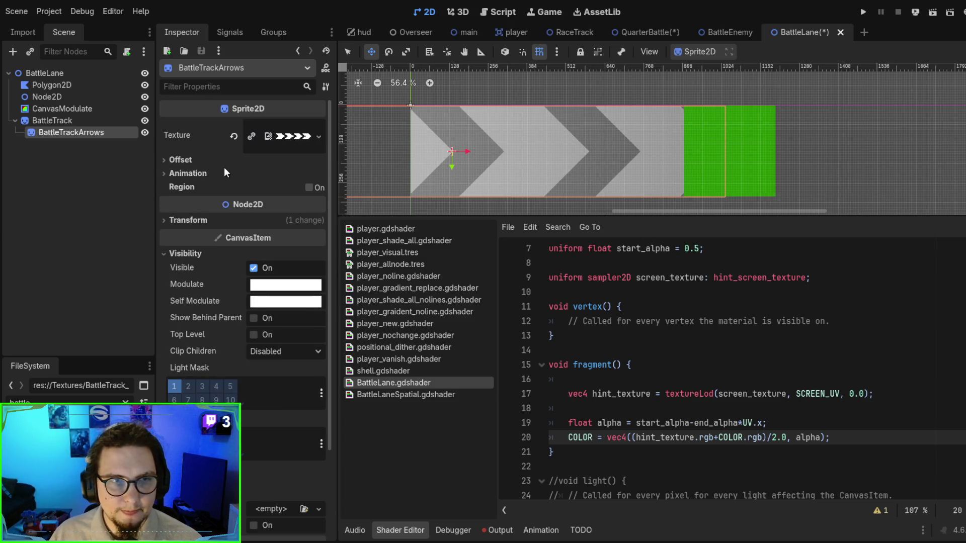
click(185, 161)
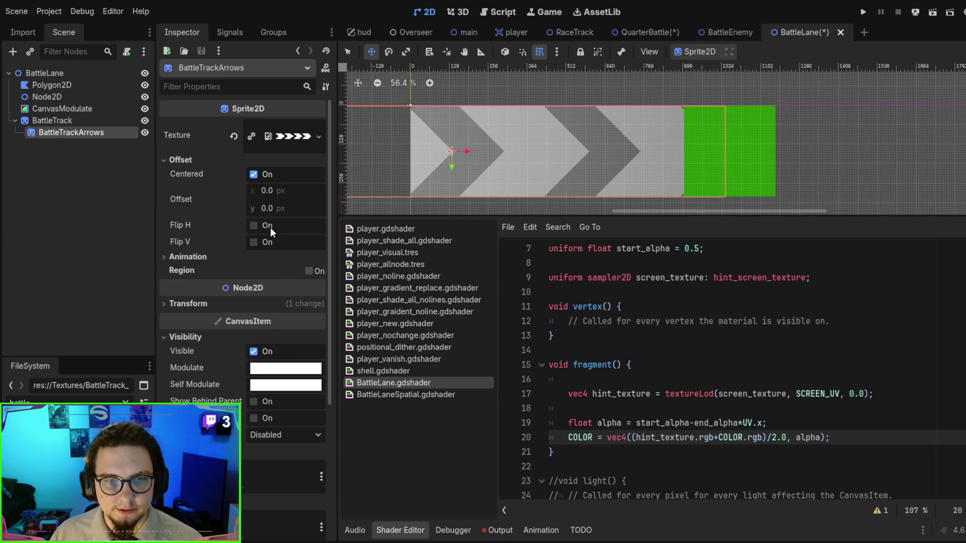
drag(509, 147, 762, 152)
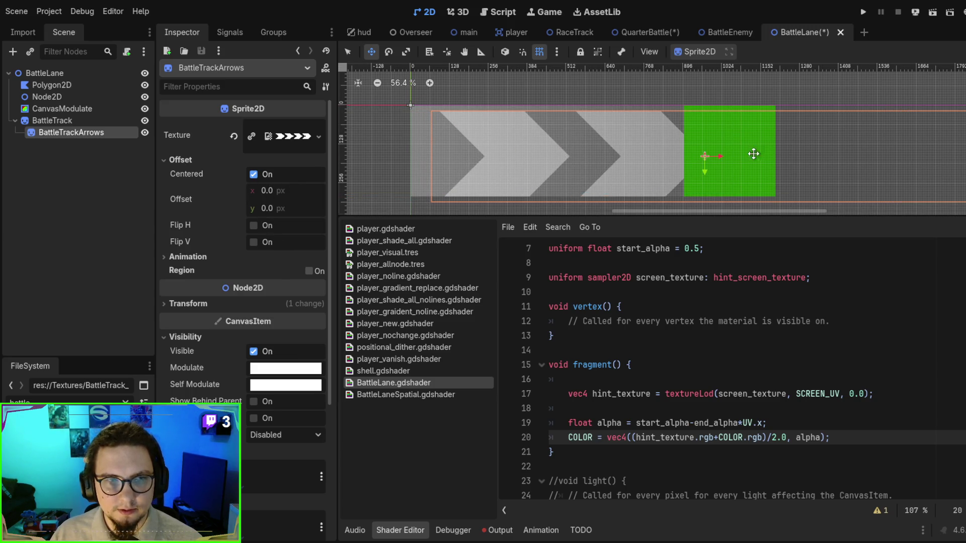
mouse_move(526, 167)
mouse_down()
mouse_move(500, 165)
mouse_move(513, 158)
mouse_move(505, 160)
mouse_move(514, 134)
mouse_move(468, 130)
mouse_move(473, 113)
mouse_up()
click(540, 51)
Set BattleTrack's End Alpha shader parameter to 0.775.
scroll(508, 134, up, 8)
scroll(474, 111, down, 10)
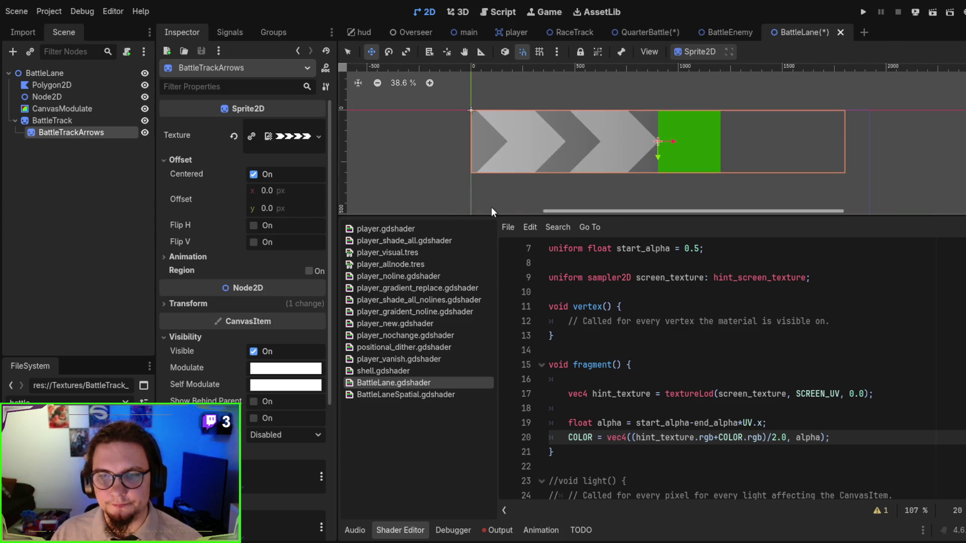
click(667, 423)
scroll(703, 420, down, 1)
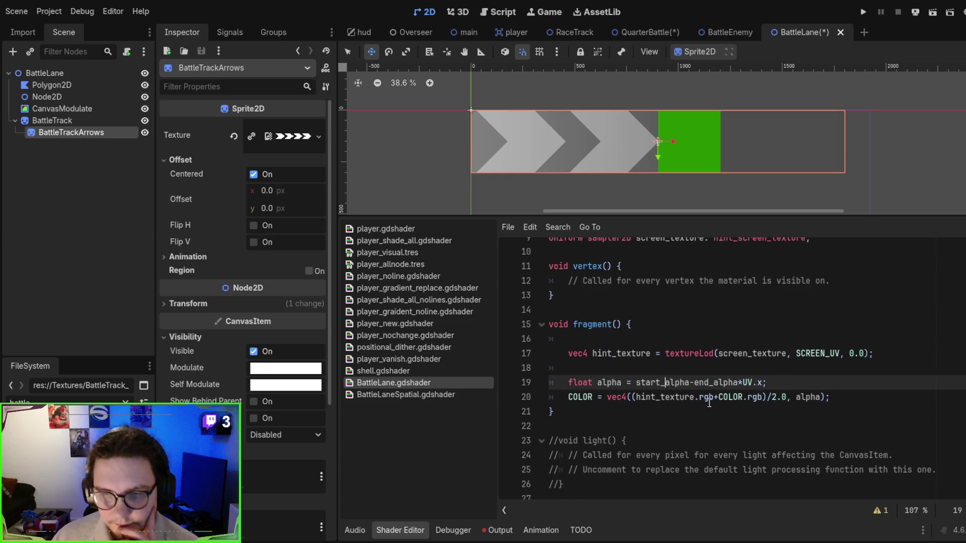
double_click(807, 394)
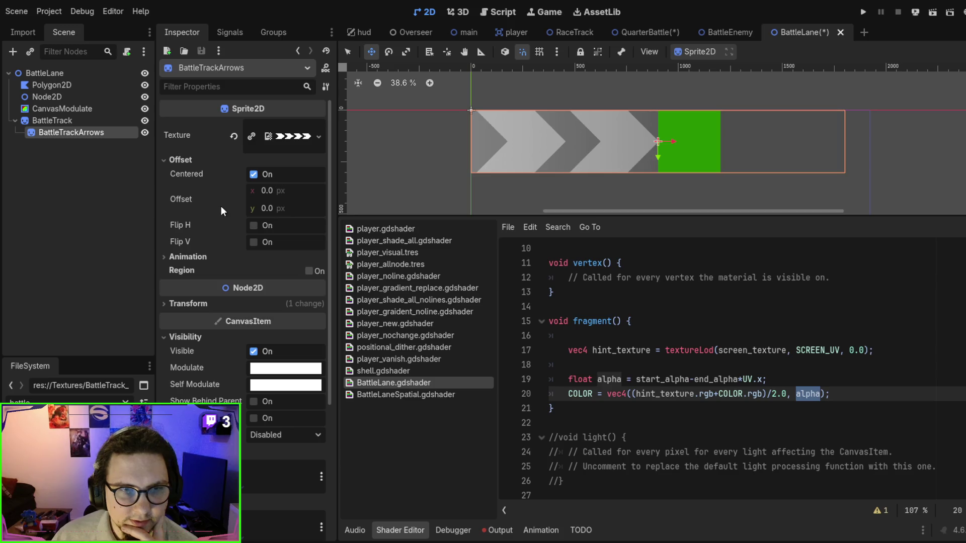
scroll(196, 297, down, 4)
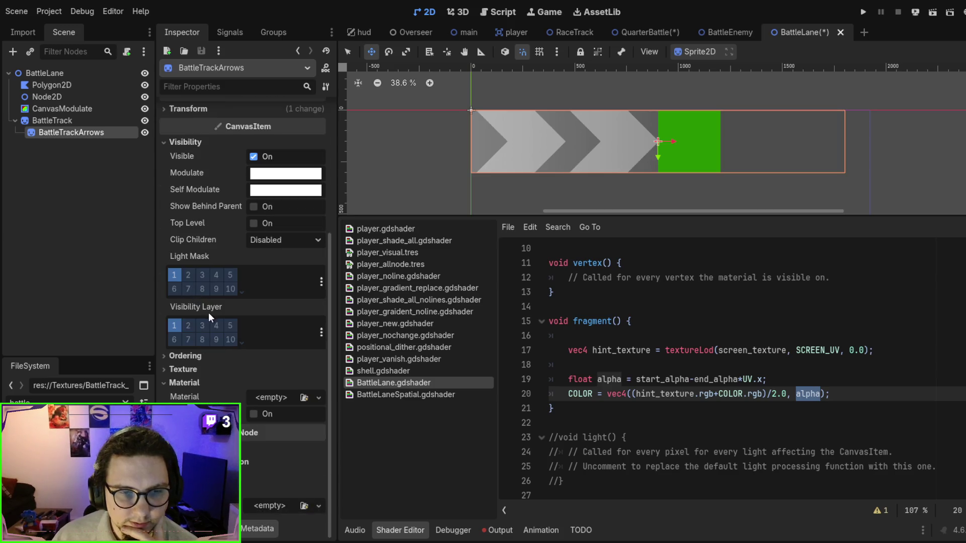
click(87, 123)
scroll(257, 403, down, 5)
mouse_move(276, 318)
mouse_down()
mouse_move(328, 318)
mouse_move(264, 322)
mouse_move(322, 334)
mouse_up()
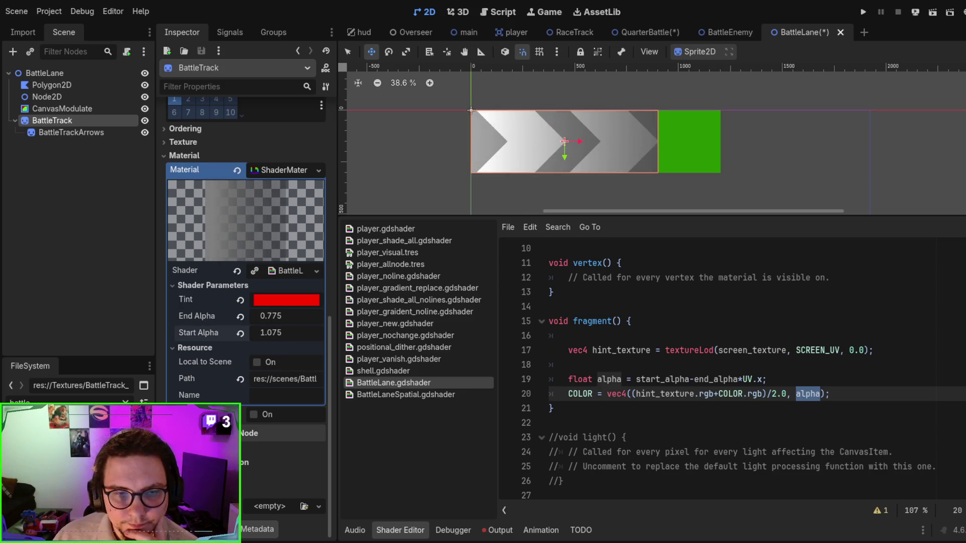
Set the track shader's Start Alpha to 1 and End Alpha to 0.85.
click(275, 333)
text(1)
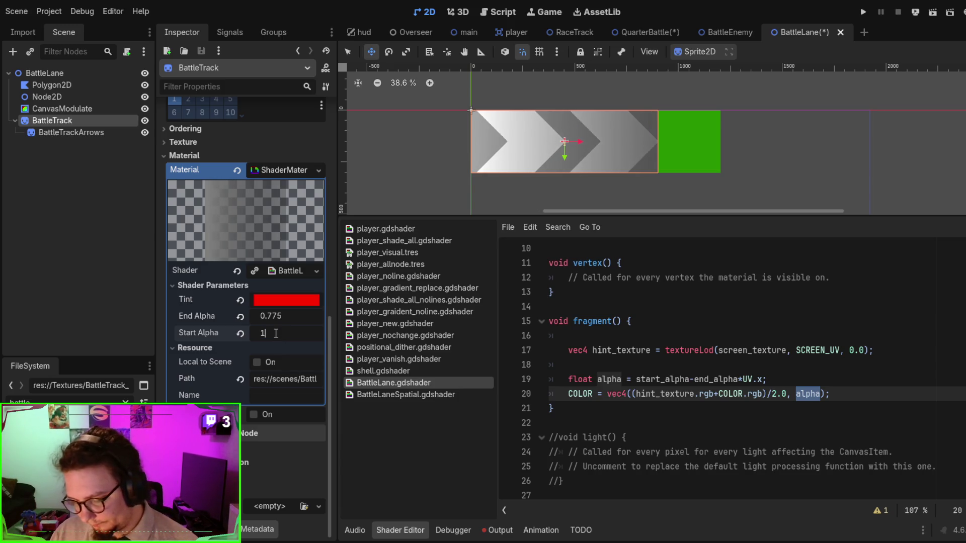
mouse_move(266, 318)
mouse_down()
mouse_move(291, 319)
mouse_move(228, 318)
mouse_move(343, 318)
mouse_move(272, 319)
mouse_up()
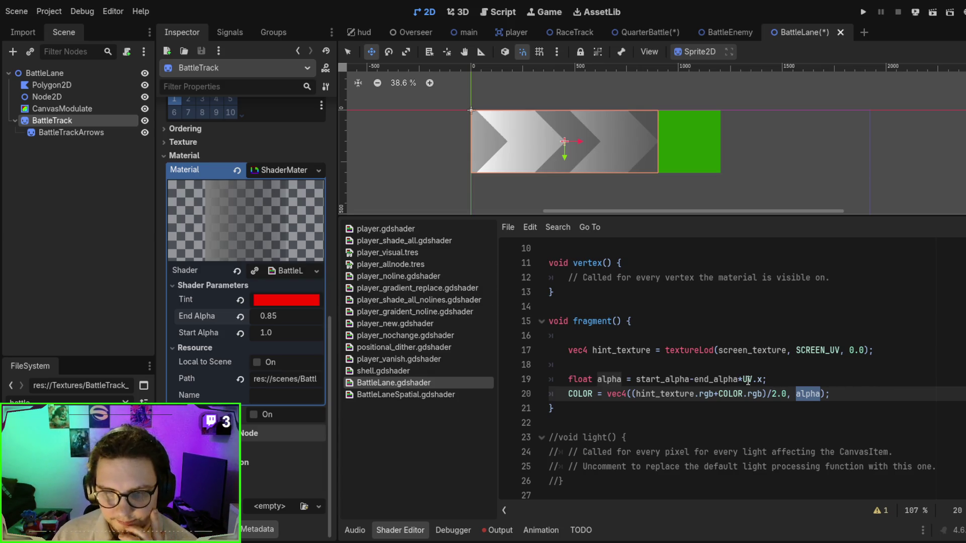
Select the rgb and COLOR terms in the shader's colour-averaging line.
double_click(707, 396)
double_click(731, 394)
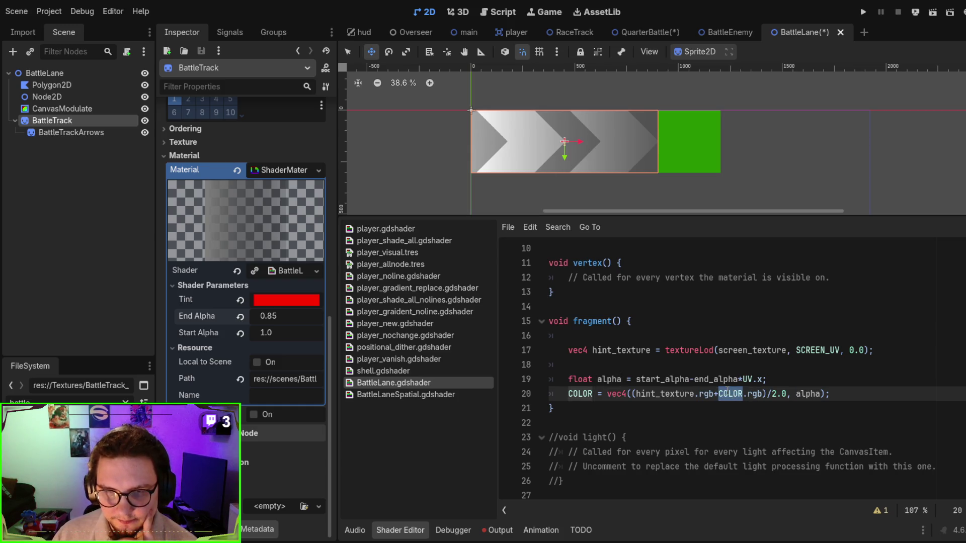
scroll(610, 281, up, 2)
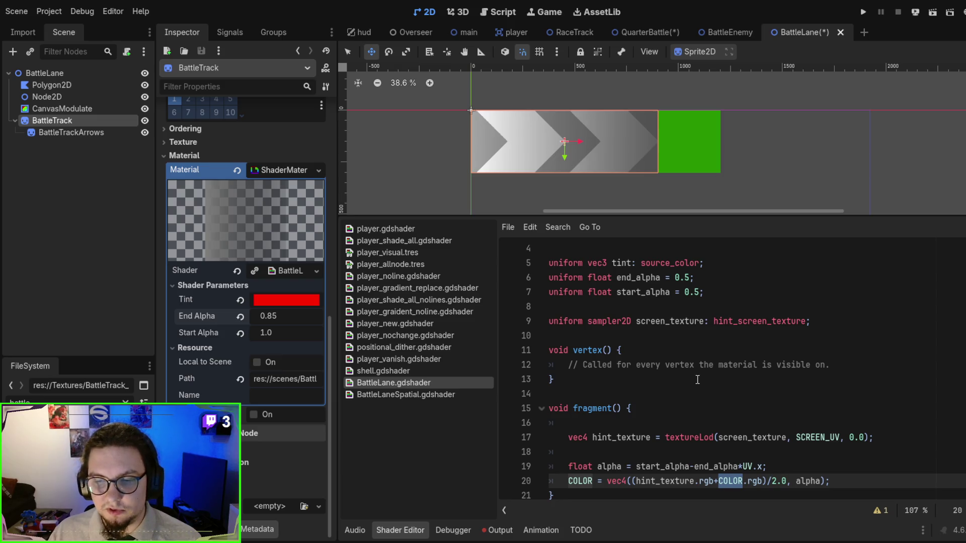
Replace COLOR with the tint uniform in the averaging expression and save the shader.
double_click(631, 294)
double_click(624, 263)
key(ctrl+c)
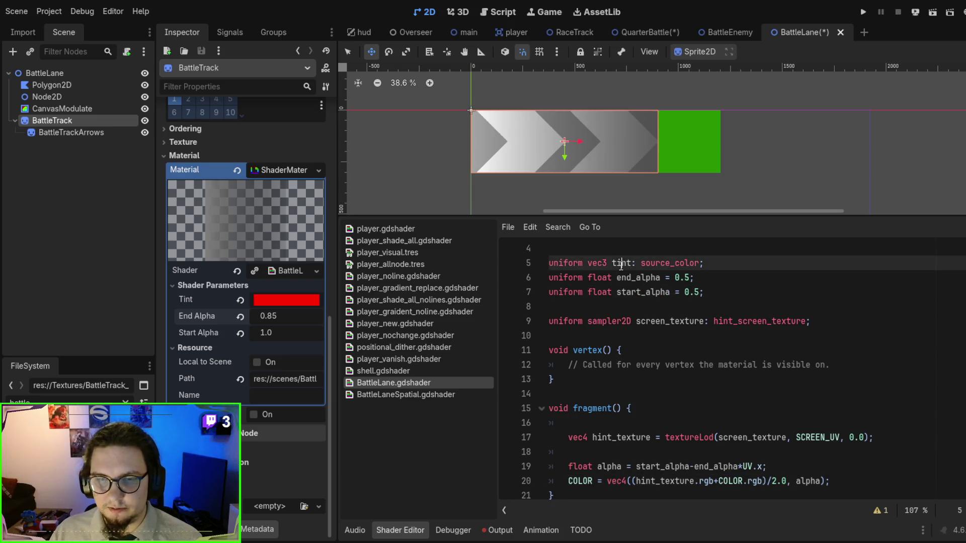
scroll(702, 419, down, 2)
double_click(727, 394)
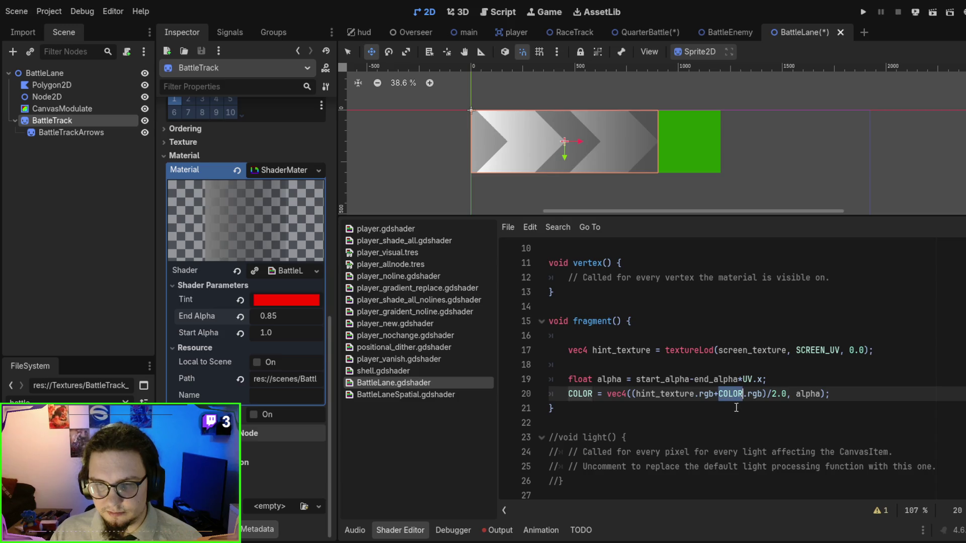
key(ctrl+v)
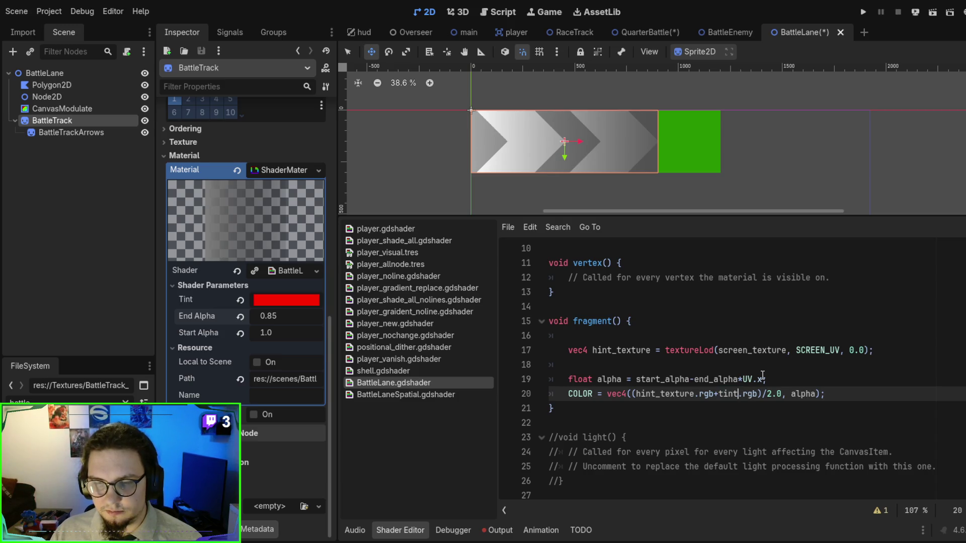
key(ctrl+s)
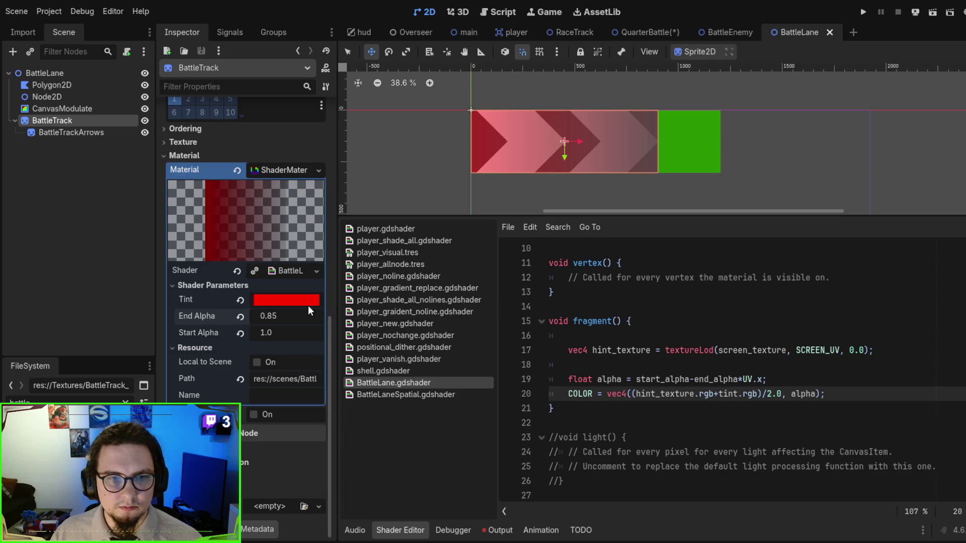
Change the track tint from red to cyan and save the BattleLane scene.
key(ctrl+z)
key(ctrl+z)
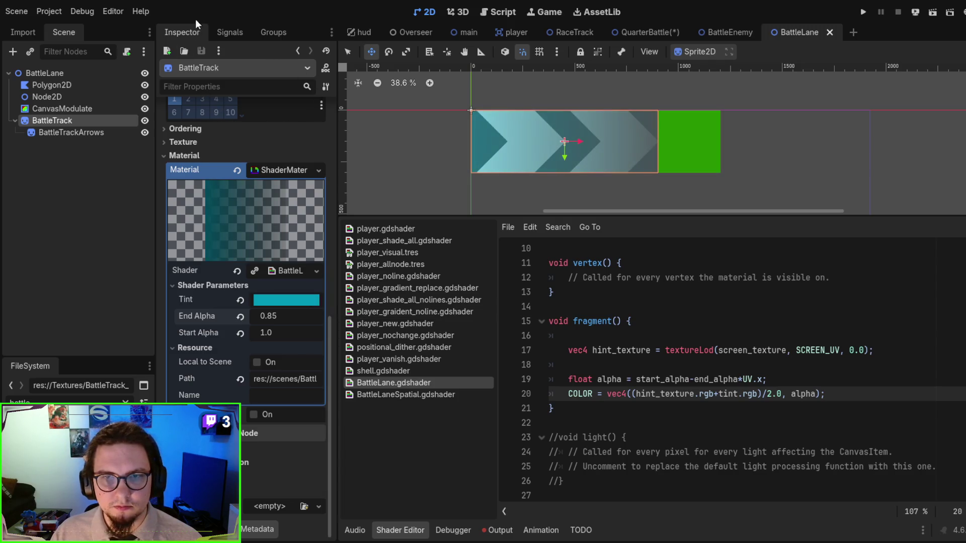
scroll(549, 111, up, 3)
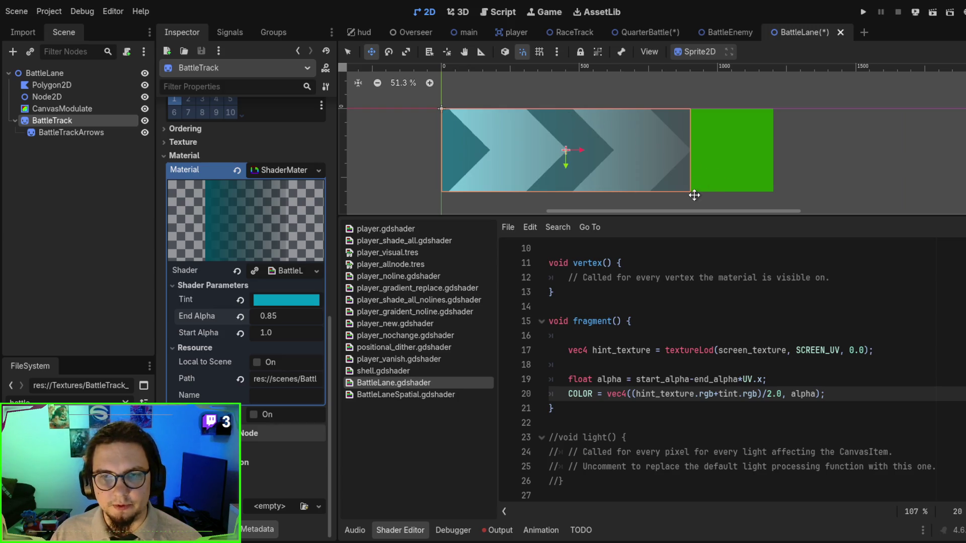
click(685, 364)
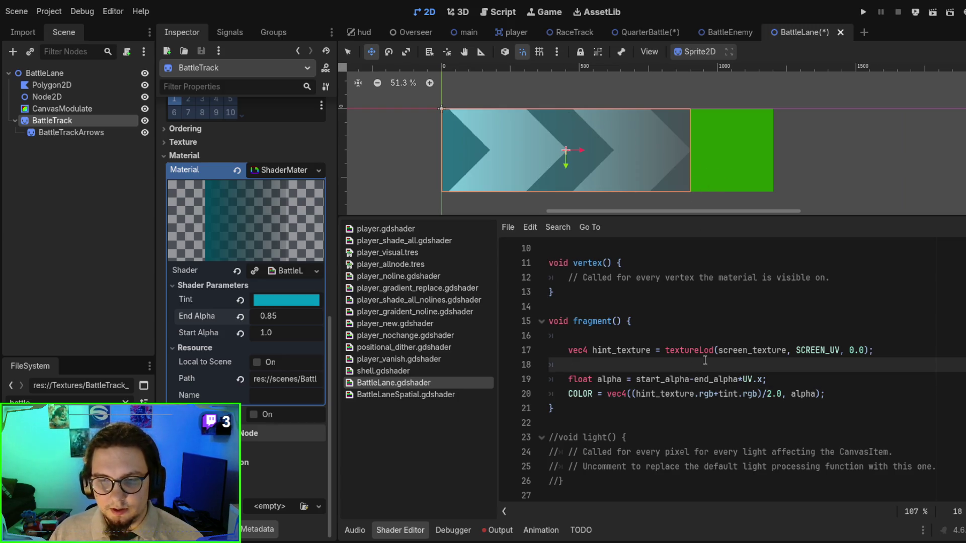
key(ctrl+s)
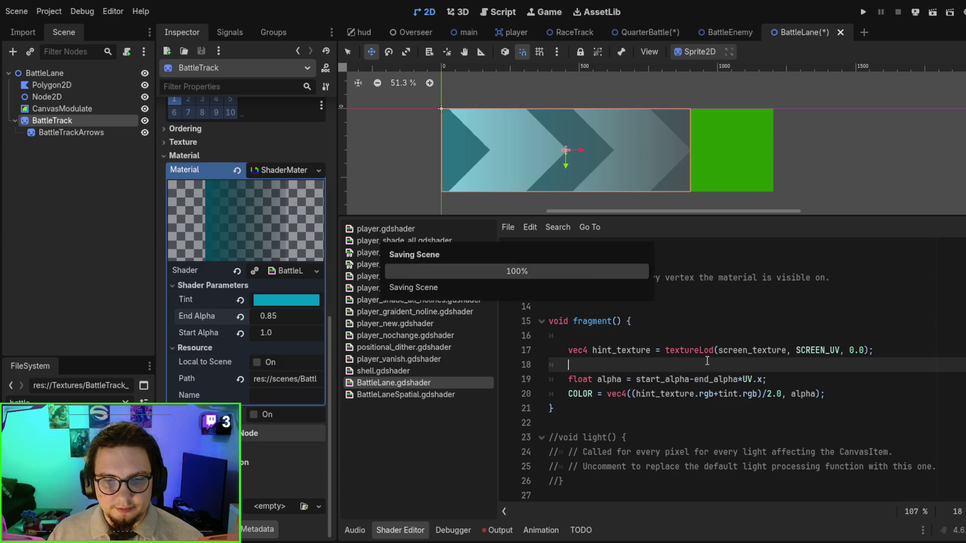
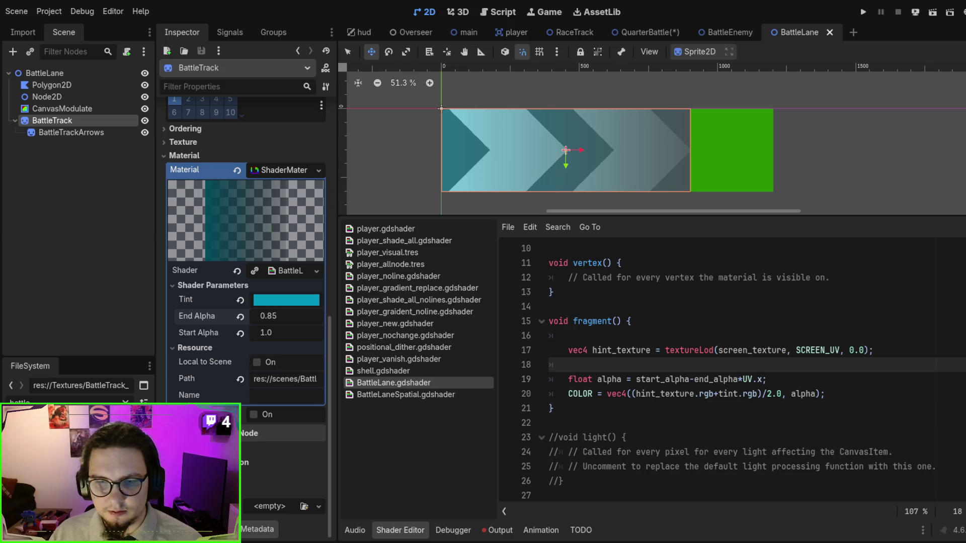
Paste the reverse and progress lines into the BattleLane fragment function.
click(688, 338)
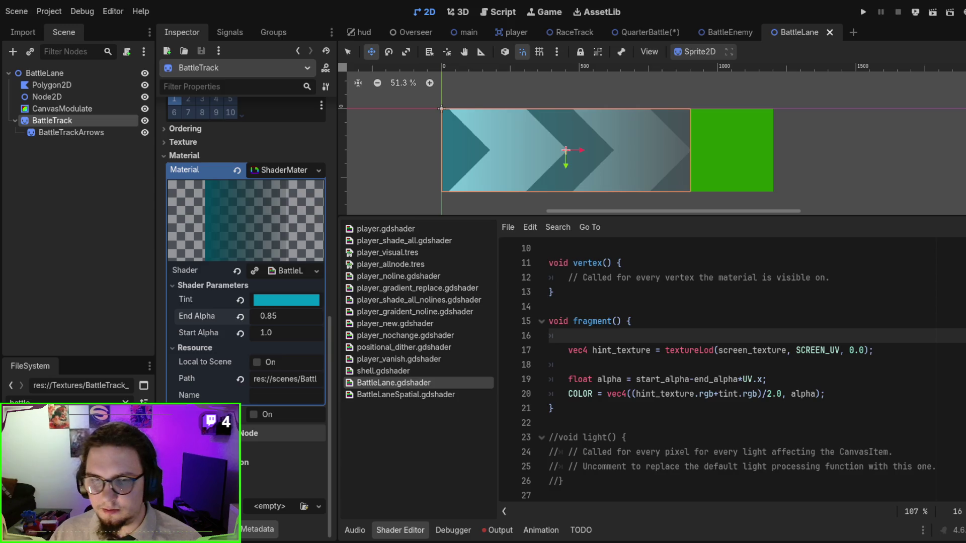
text(float r = reverse ? -1.0 : 1.0; 	float progress = fract(TIME * speed * r);)
double_click(633, 350)
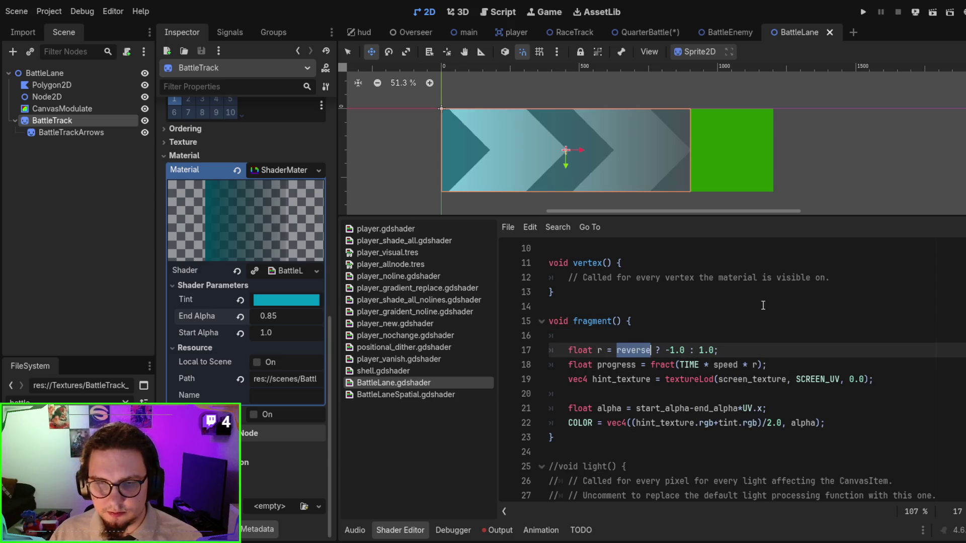
click(752, 351)
Remove the 'float r' line and the ' * r' term so progress reads fract(TIME * speed).
click(751, 338)
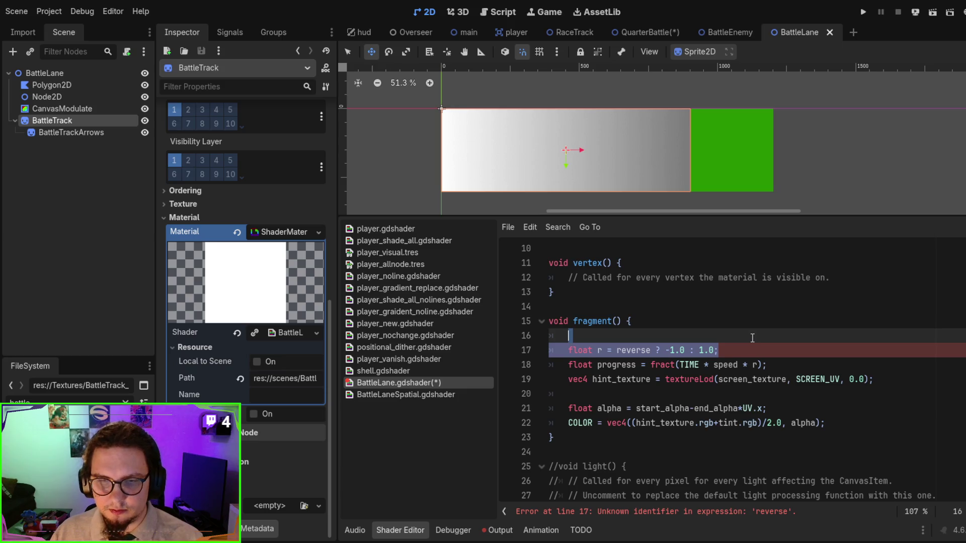
key(ctrl+z)
click(754, 346)
key(BackSpace)
key(BackSpace)
key(BackSpace)
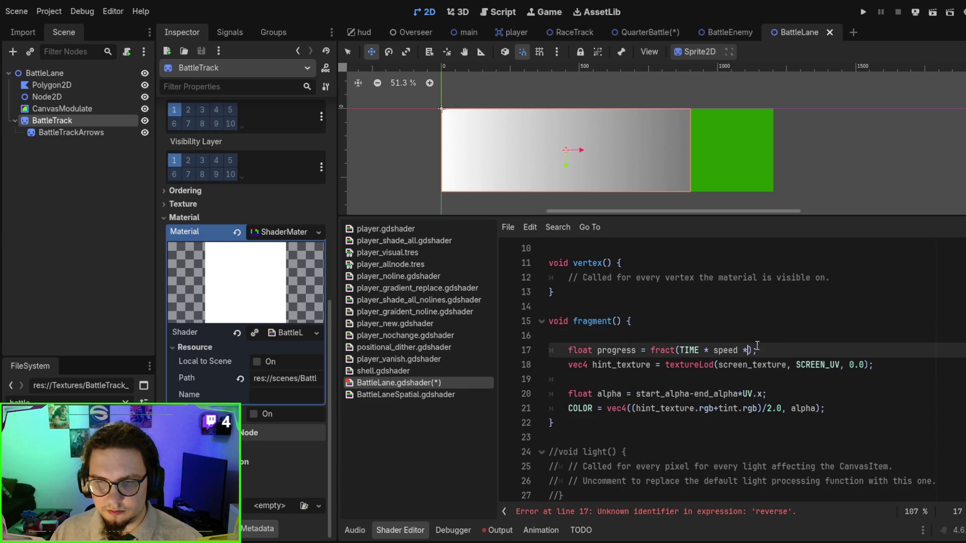
double_click(732, 350)
scroll(726, 332, up, 2)
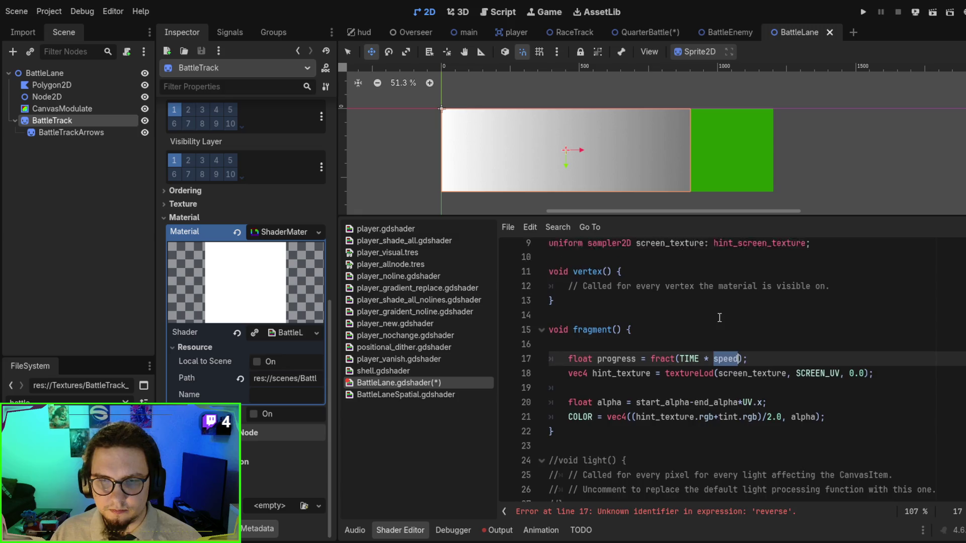
click(740, 293)
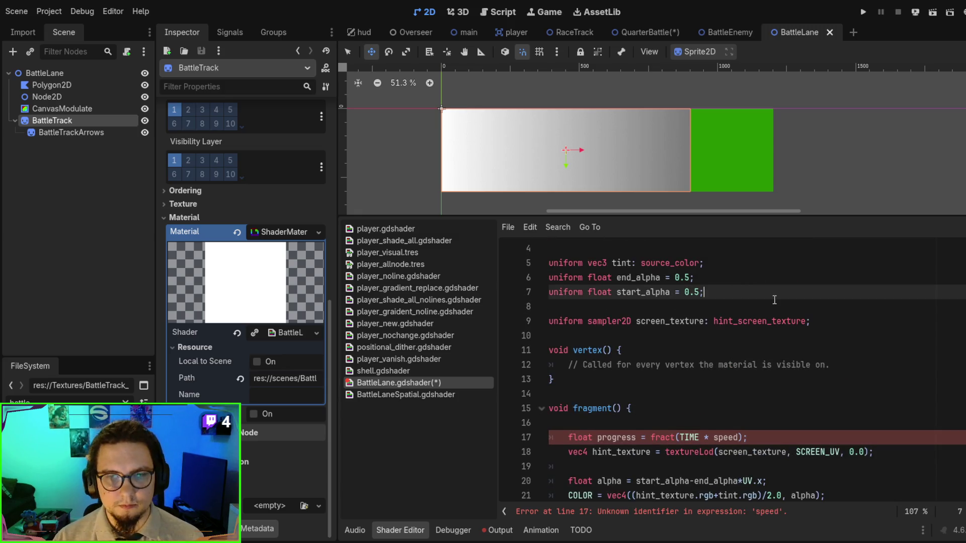
Add 'uniform float speed = 1.0' after start_alpha and save the shader.
key(Return)
text(uniform float spe)
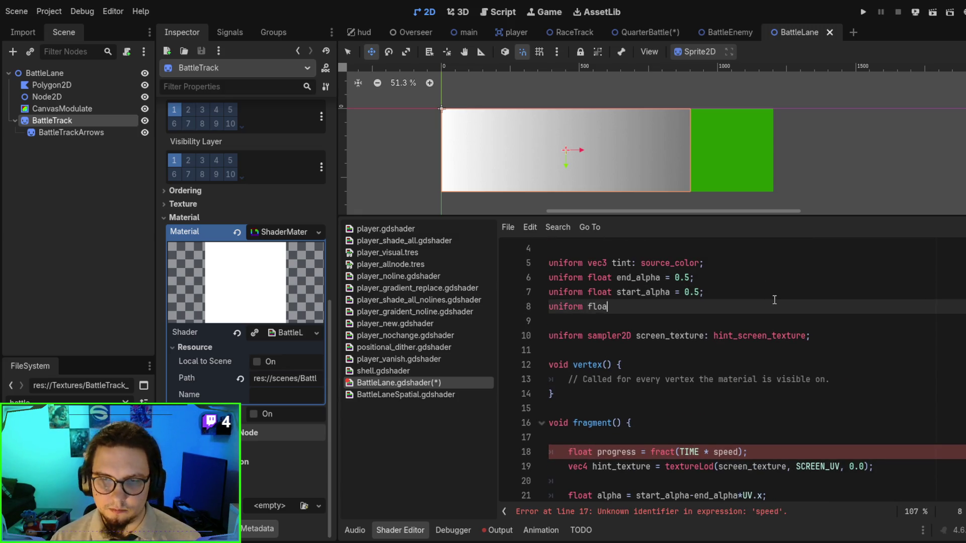
text(ed = )
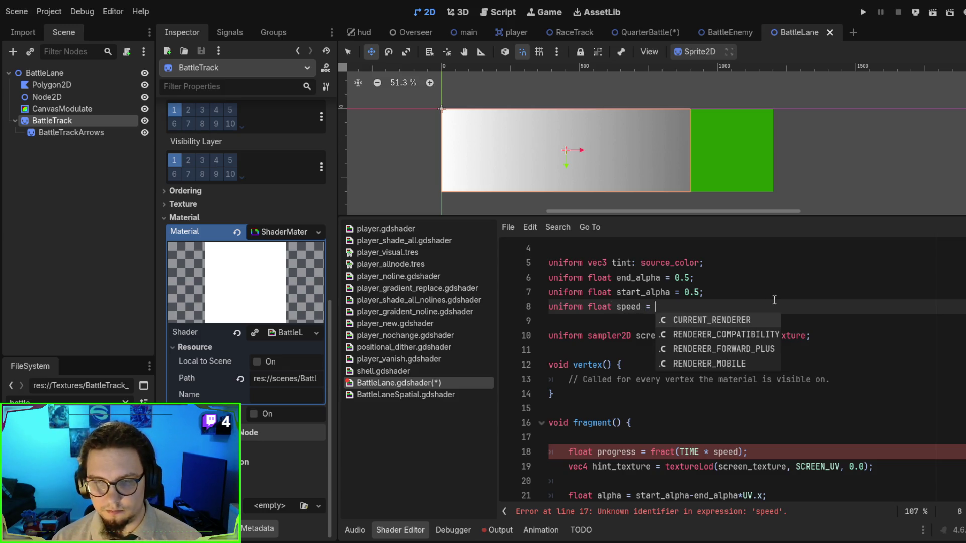
text(1.0;)
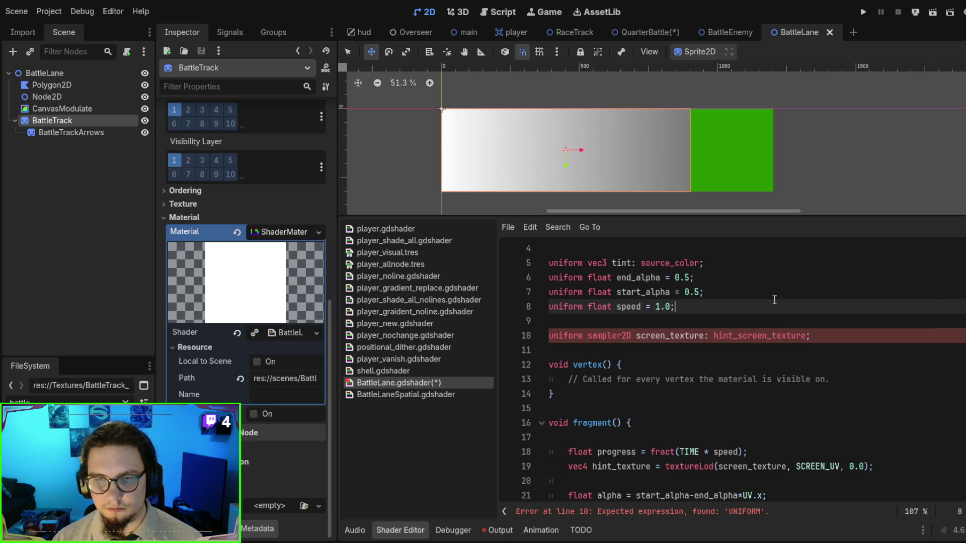
key(ctrl+s)
Delete the empty line above the progress line in fragment().
scroll(757, 327, down, 2)
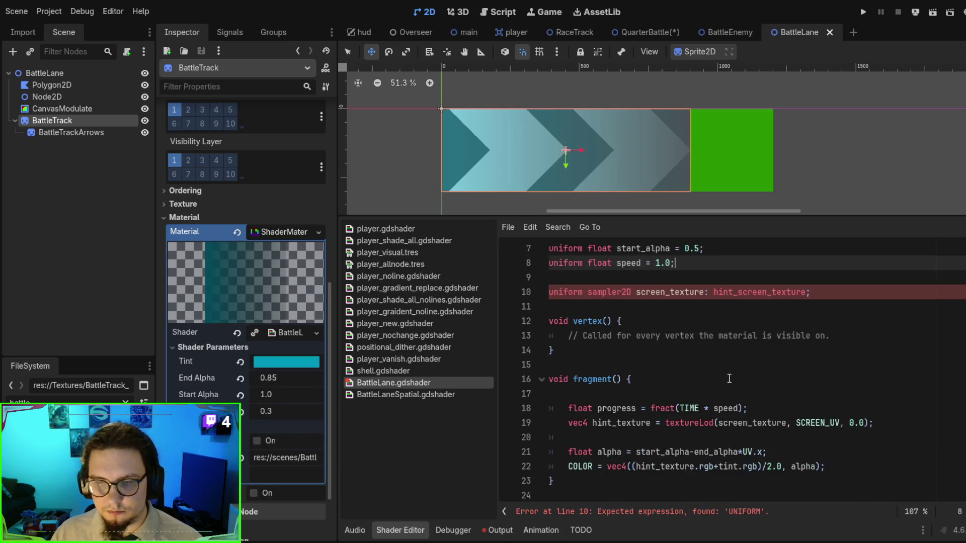
double_click(633, 363)
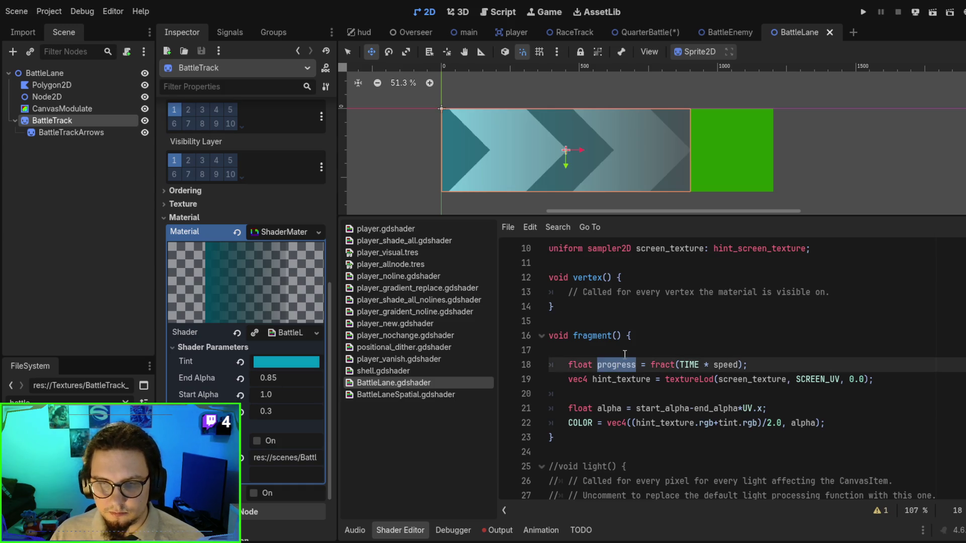
click(625, 352)
key(BackSpace)
click(750, 350)
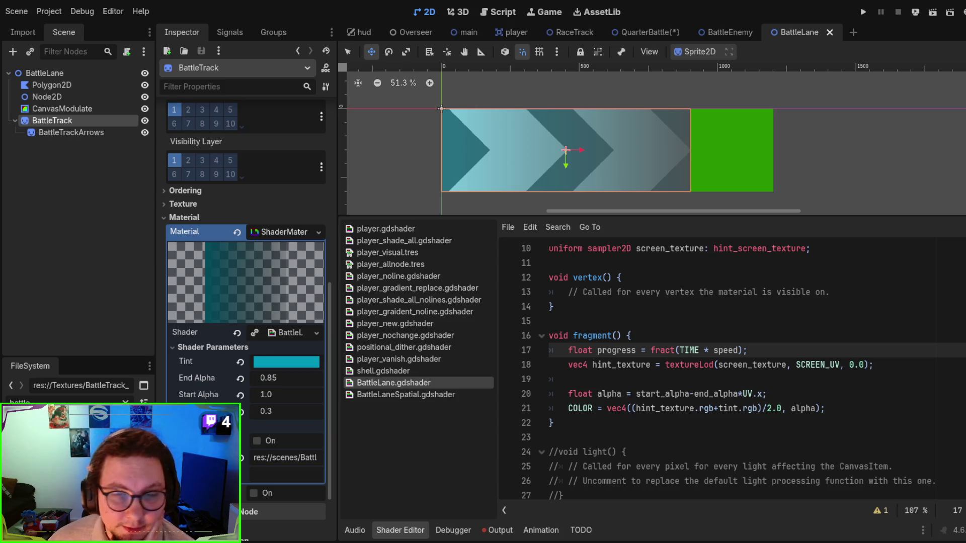
scroll(732, 372, down, 1)
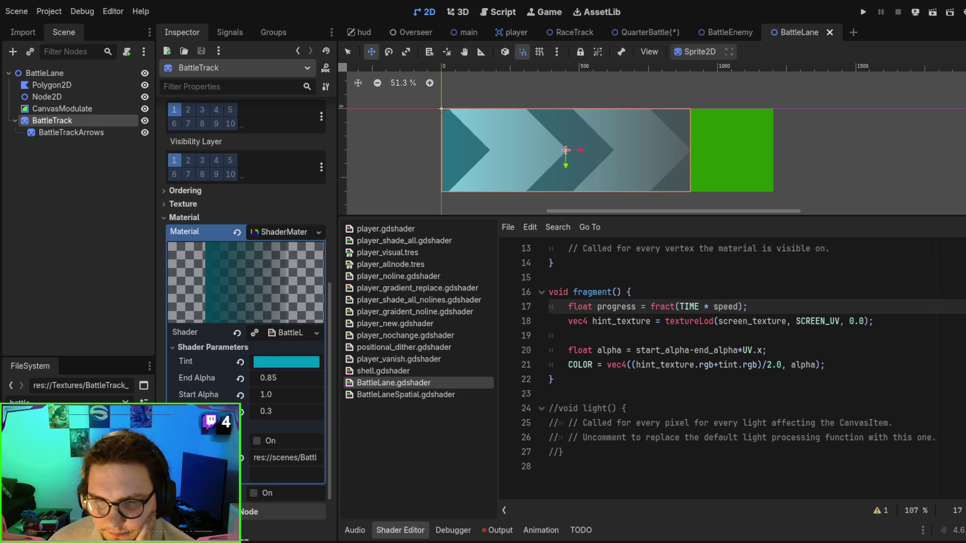
scroll(732, 372, up, 1)
scroll(732, 373, up, 1)
scroll(733, 372, down, 1)
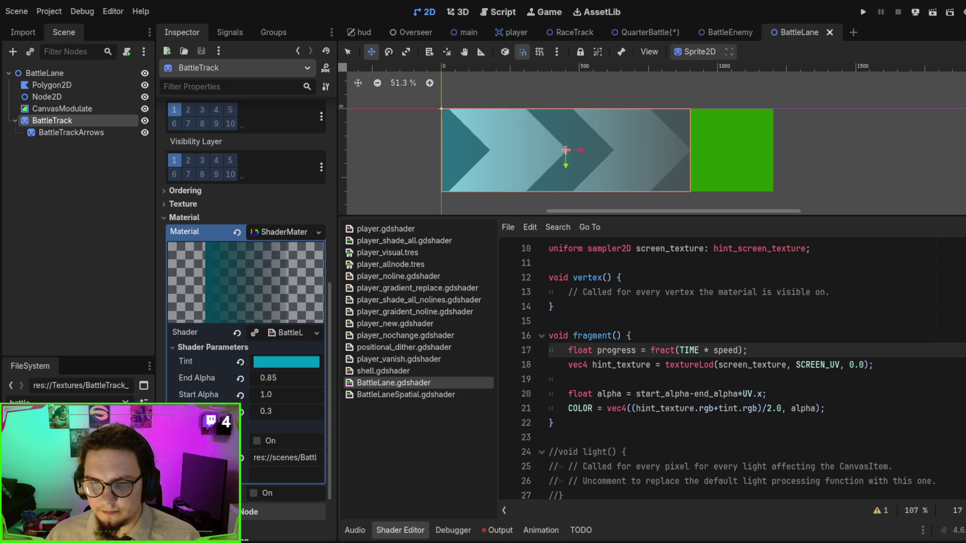
key(ctrl+shift+d)
text(* r);)
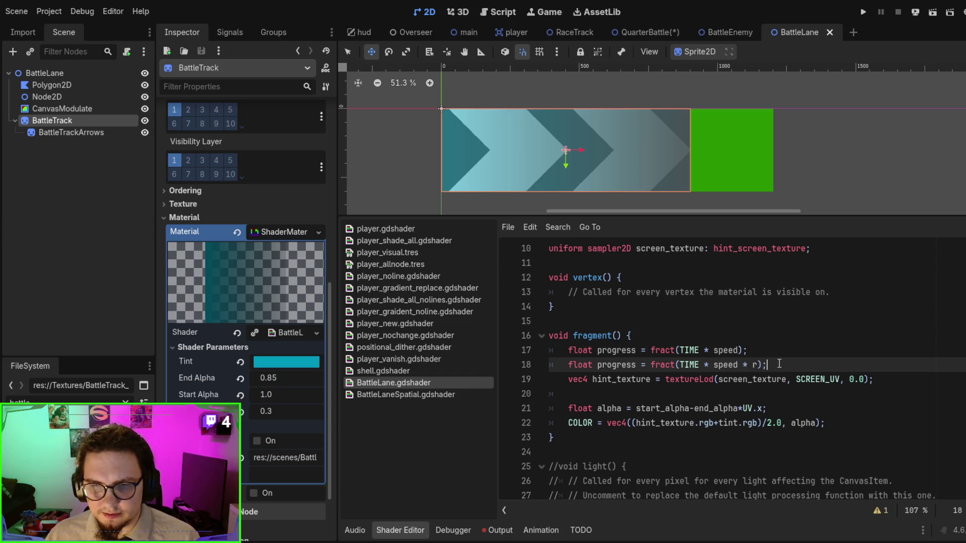
key(ctrl+z)
key(ctrl+y)
key(ctrl+z)
double_click(667, 350)
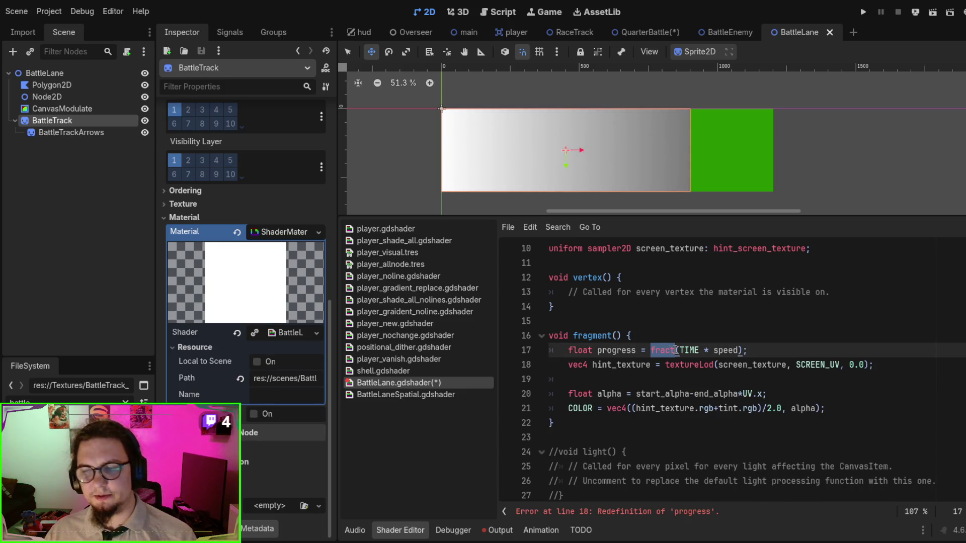
key(ctrl+s)
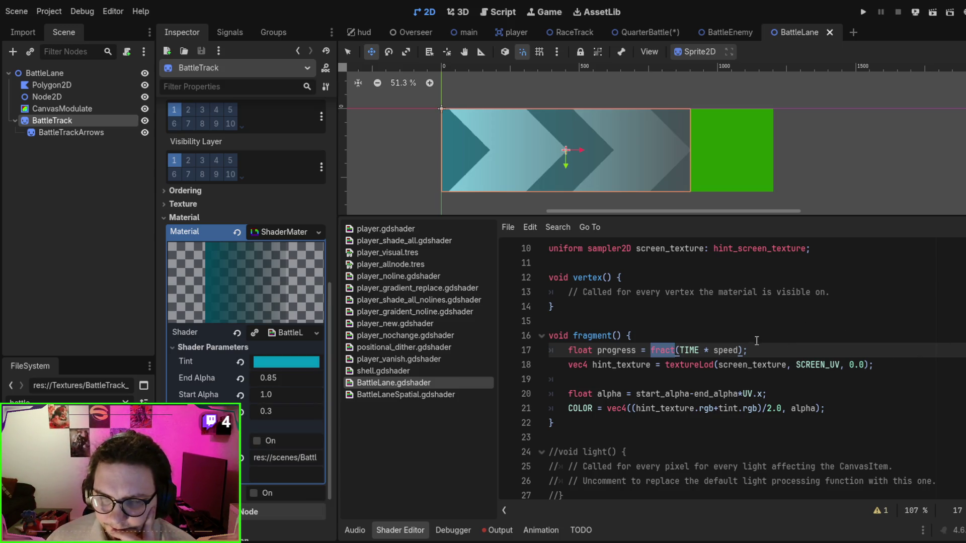
double_click(689, 350)
double_click(726, 350)
double_click(690, 350)
double_click(726, 351)
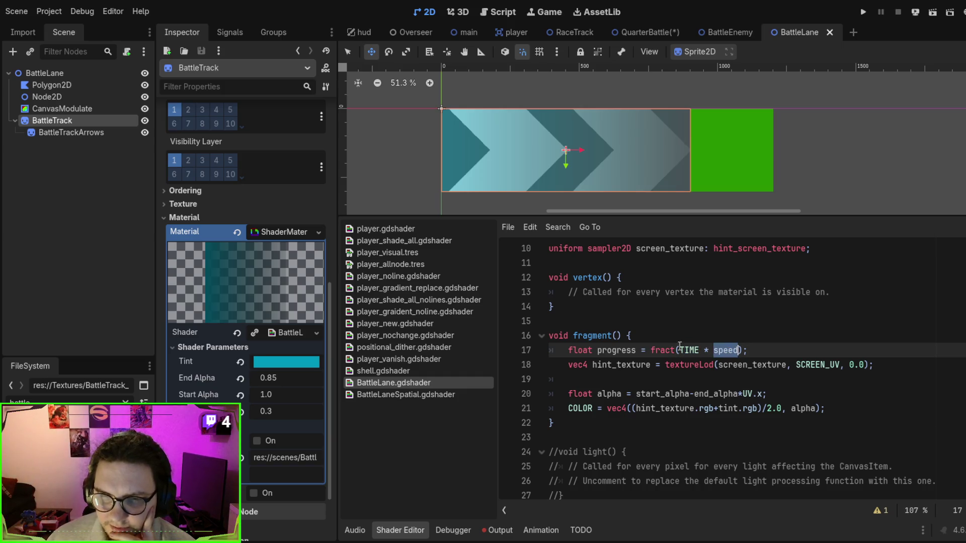
double_click(663, 350)
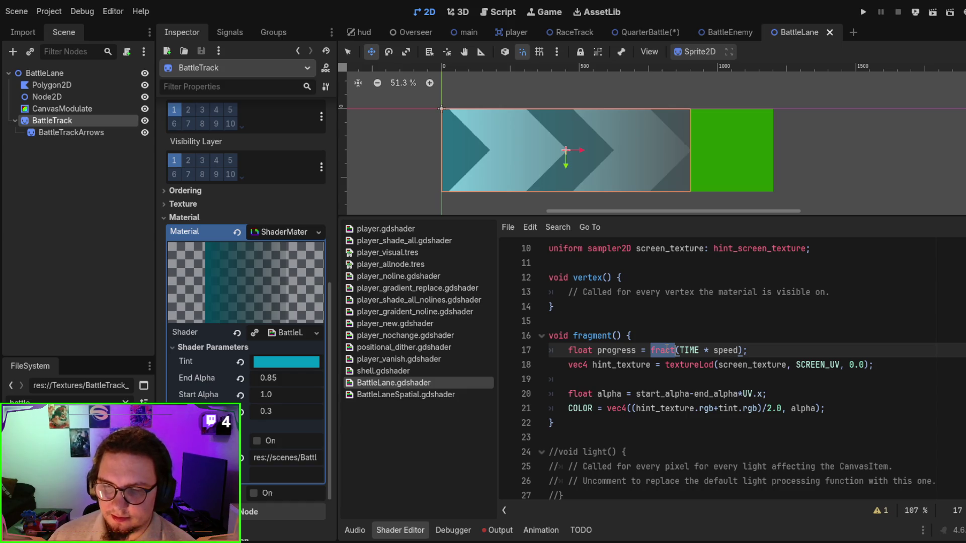
double_click(735, 350)
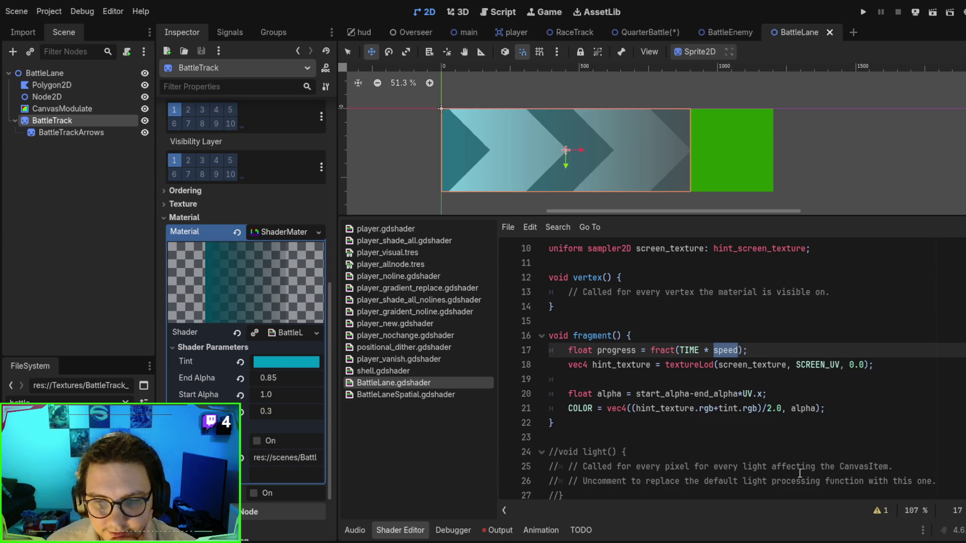
double_click(619, 351)
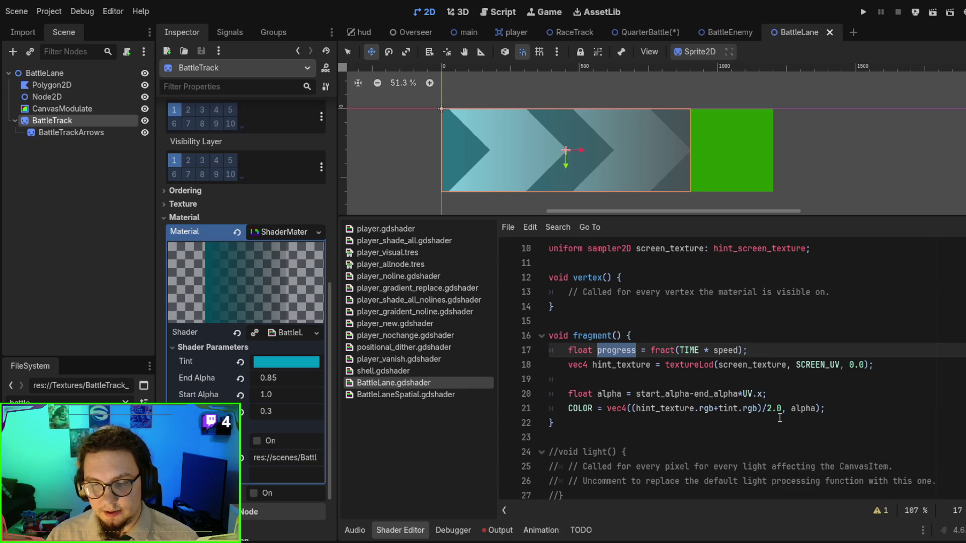
scroll(777, 393, down, 2)
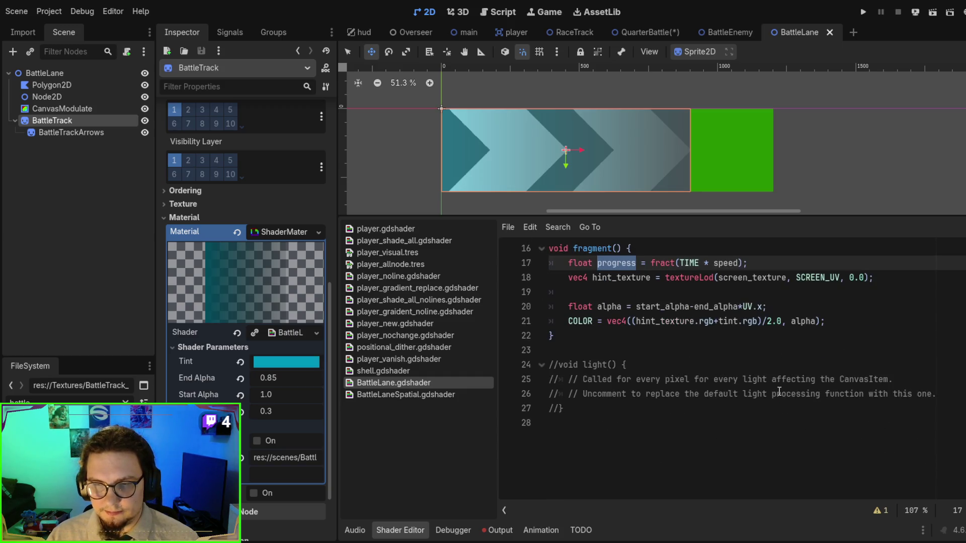
scroll(780, 392, up, 1)
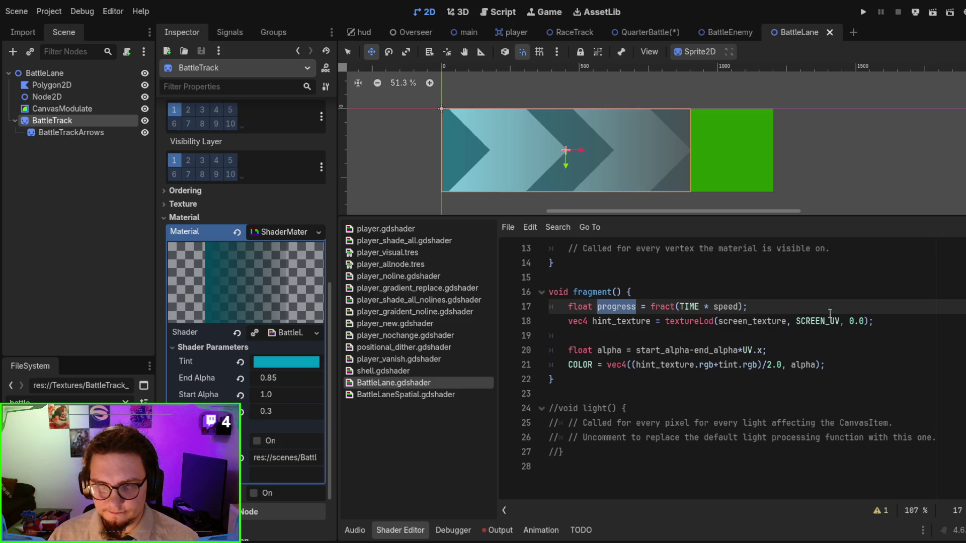
Multiply line 18's SCREEN_UV by progress, save, then narrow it to SCREEN_UV.x*progress.
click(816, 321)
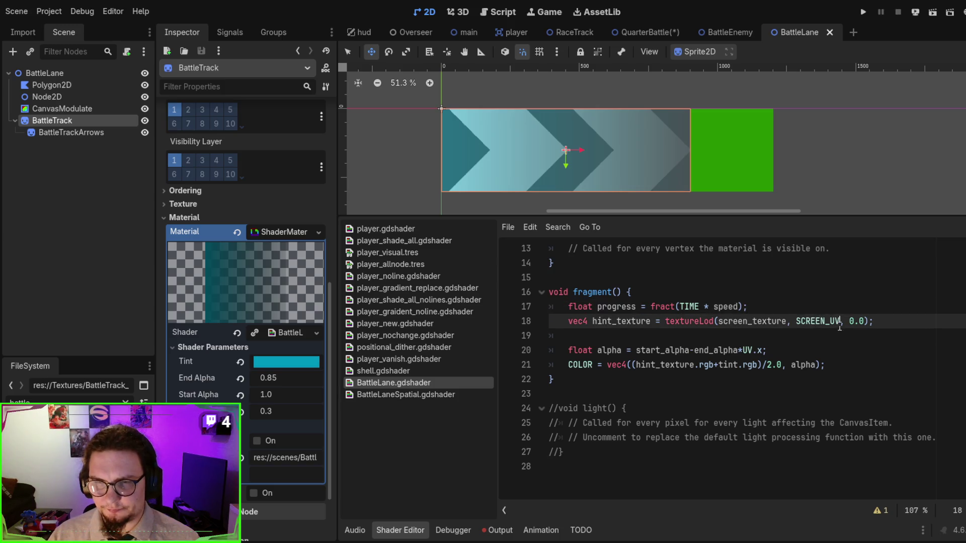
text(*progress)
key(ctrl+s)
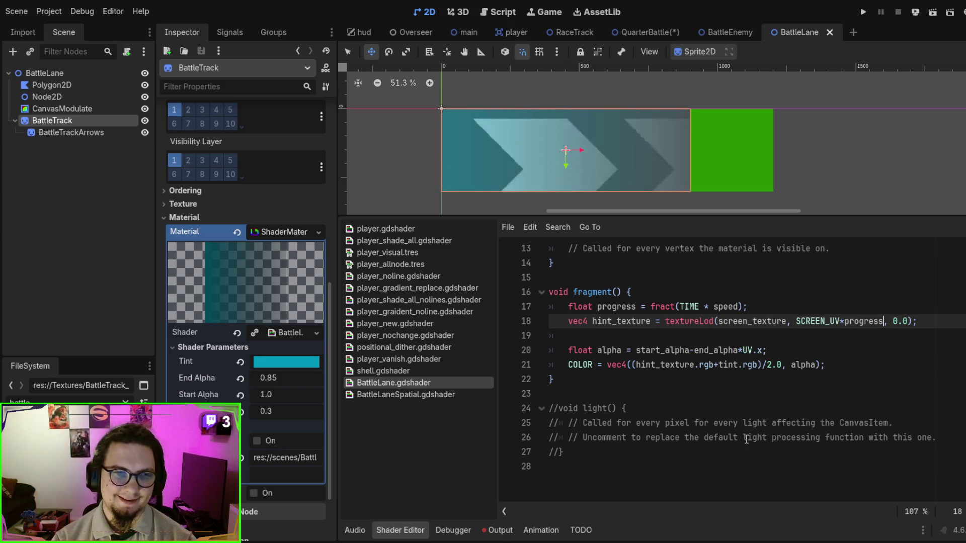
key(Left)
key(Left)
key(Left)
key(Right)
text(.x)
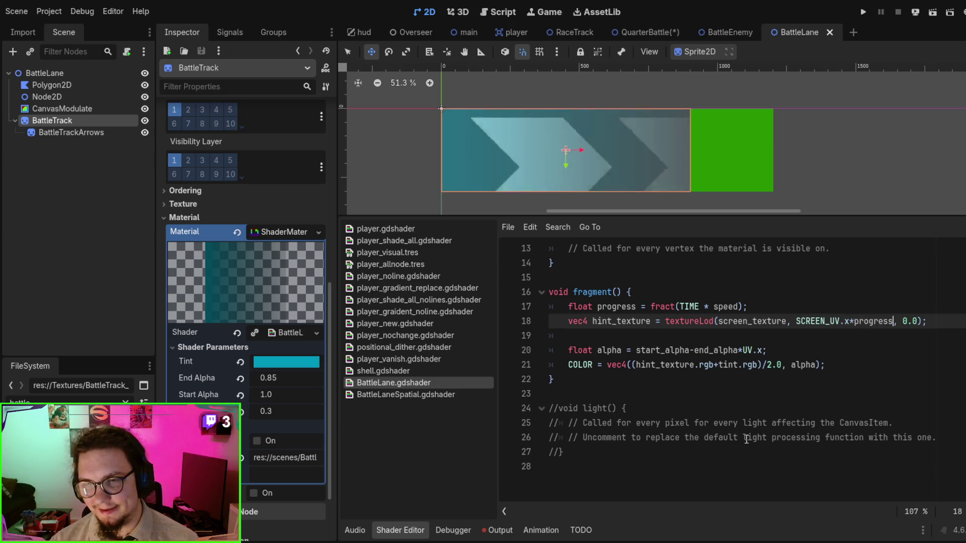
key(ctrl+Left)
Rewrite line 18's lookup as vec2(SCREEN_UV.x*progress, SCREEN_UV.y) and save the shader.
text(vec2()
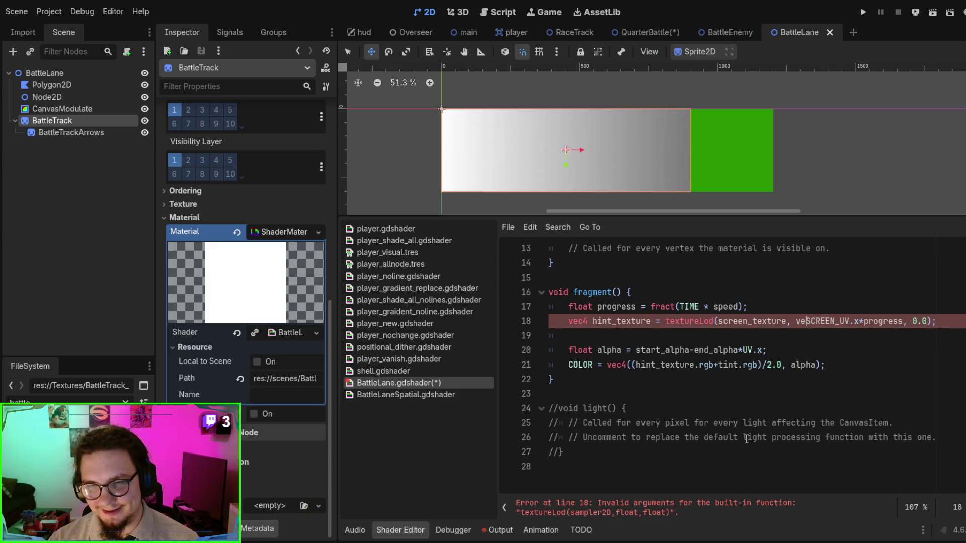
key(Right)
key(ctrl+Right)
key(ctrl+Right)
key(ctrl+Right)
text(SCREEN)
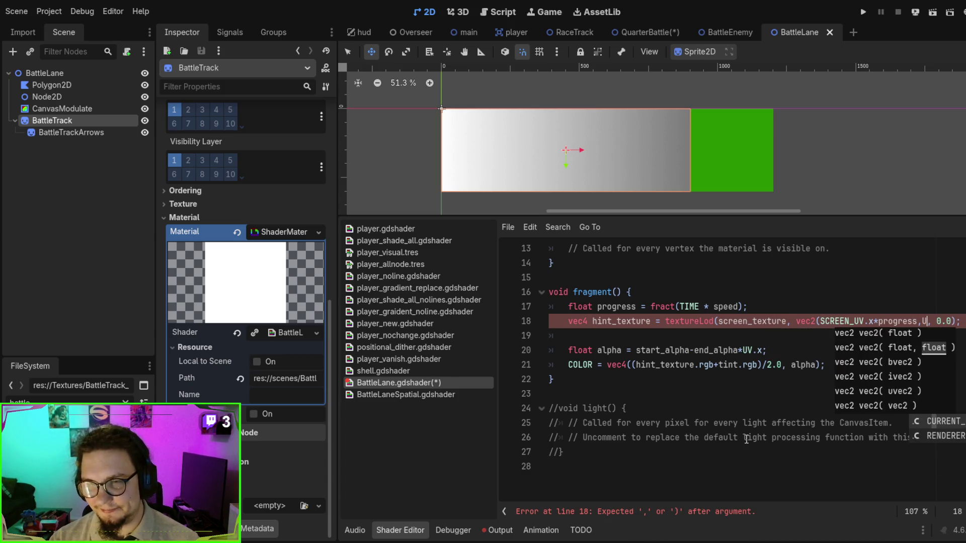
text(UV)
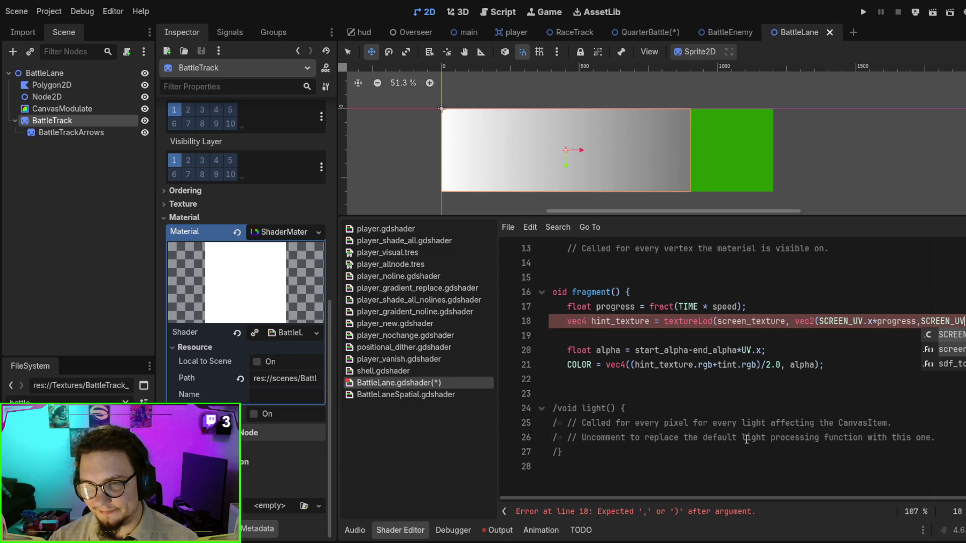
text(.y))
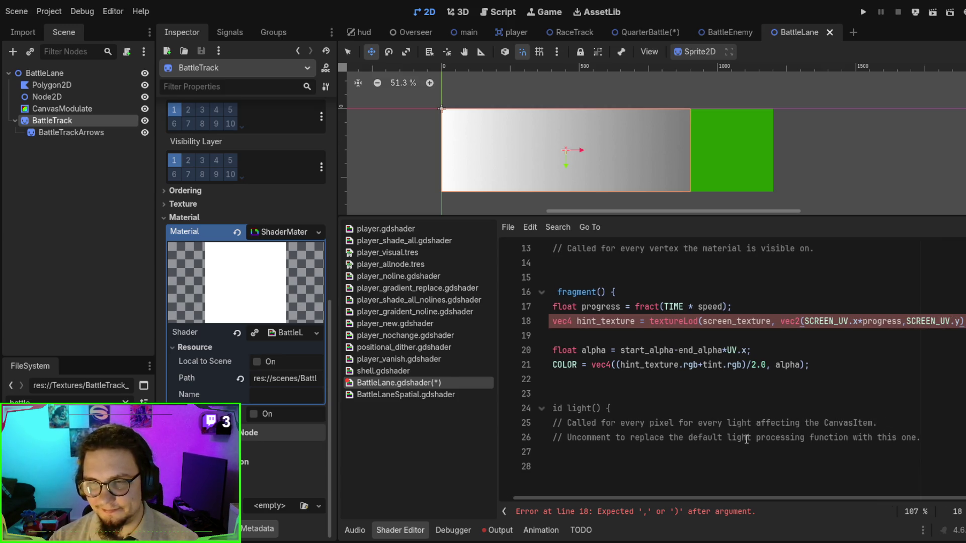
text();)
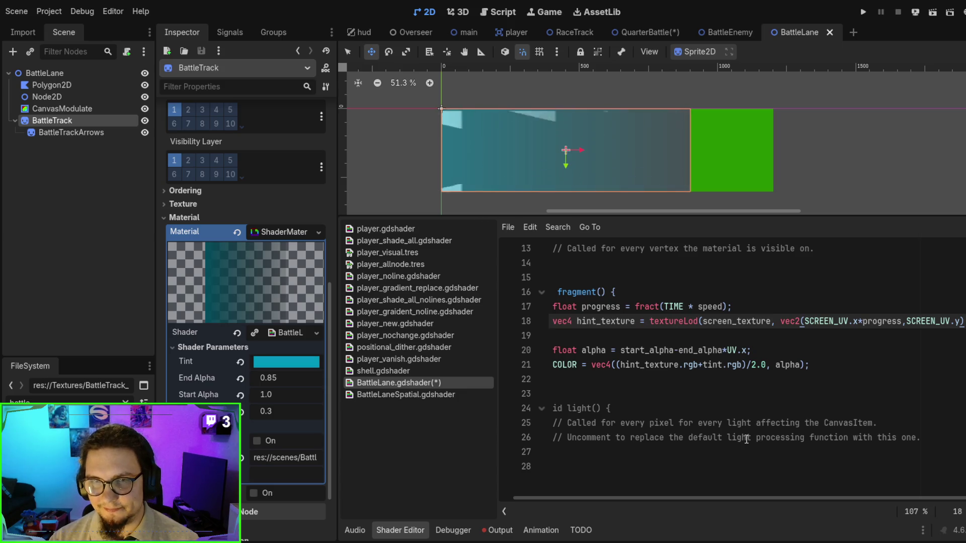
key(ctrl+s)
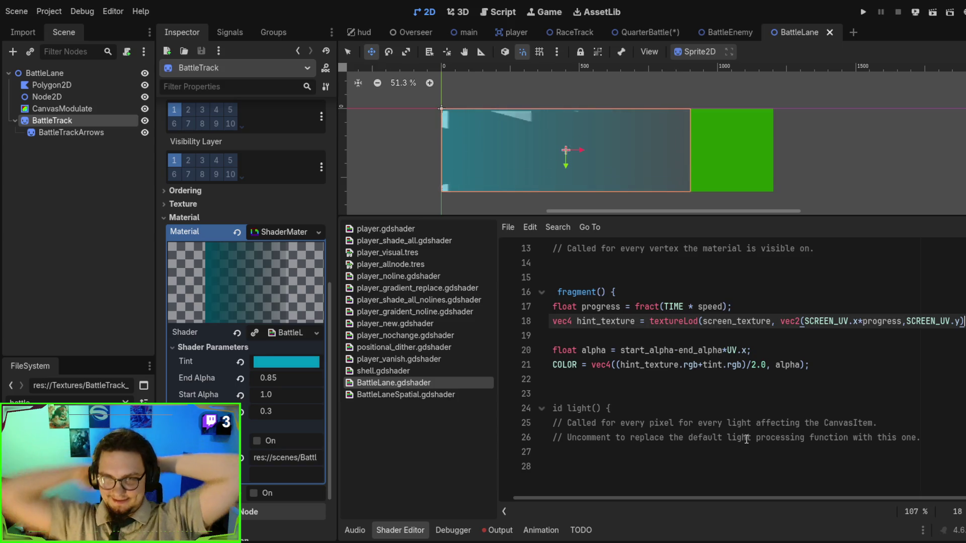
Drop the reversal from progress on line 17 and use SCREEN_UV.x+progress on line 18, saving.
click(725, 307)
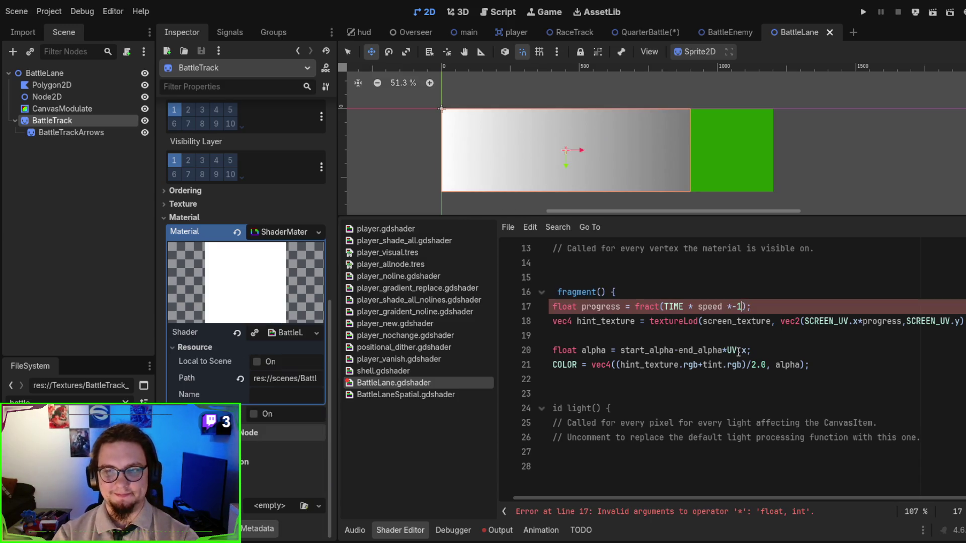
text(.0)
key(ctrl+s)
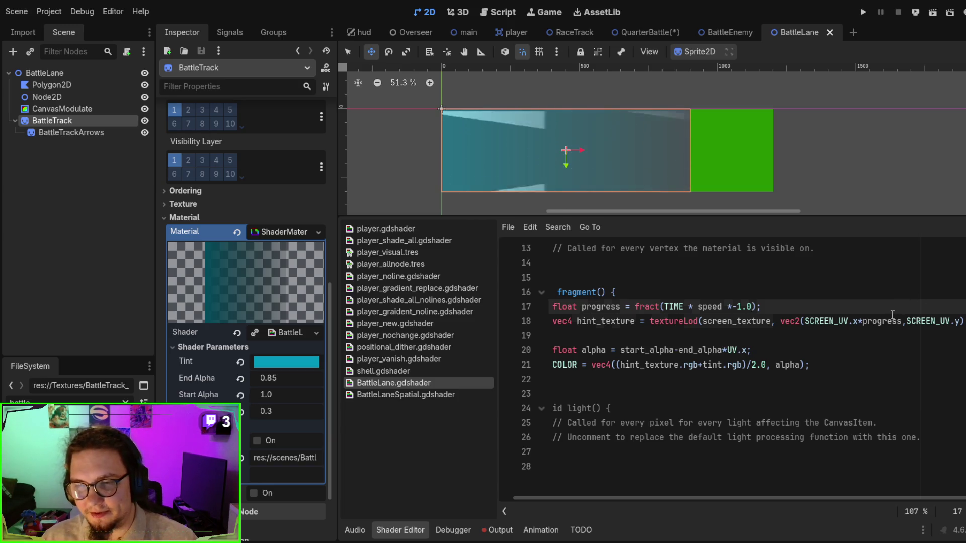
key(BackSpace)
key(BackSpace)
key(BackSpace)
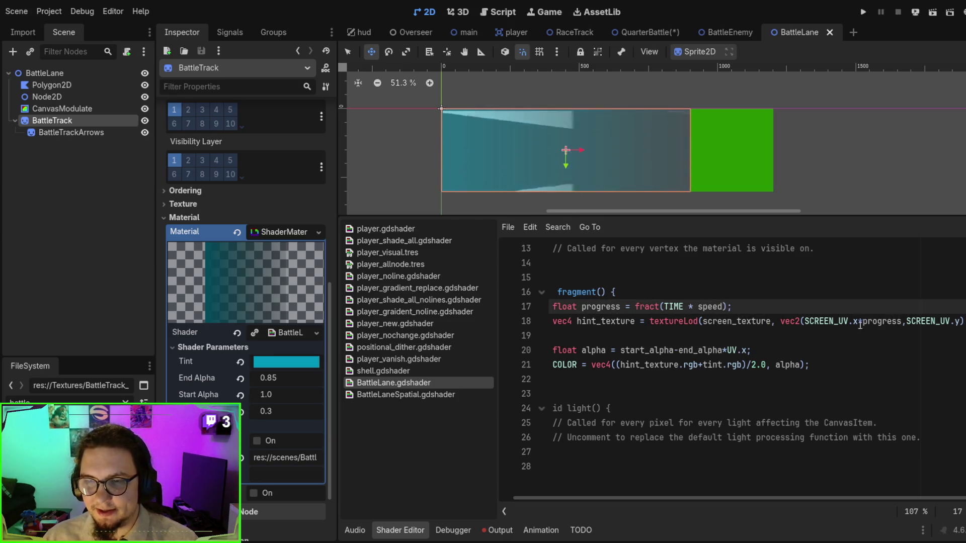
click(864, 322)
text(+)
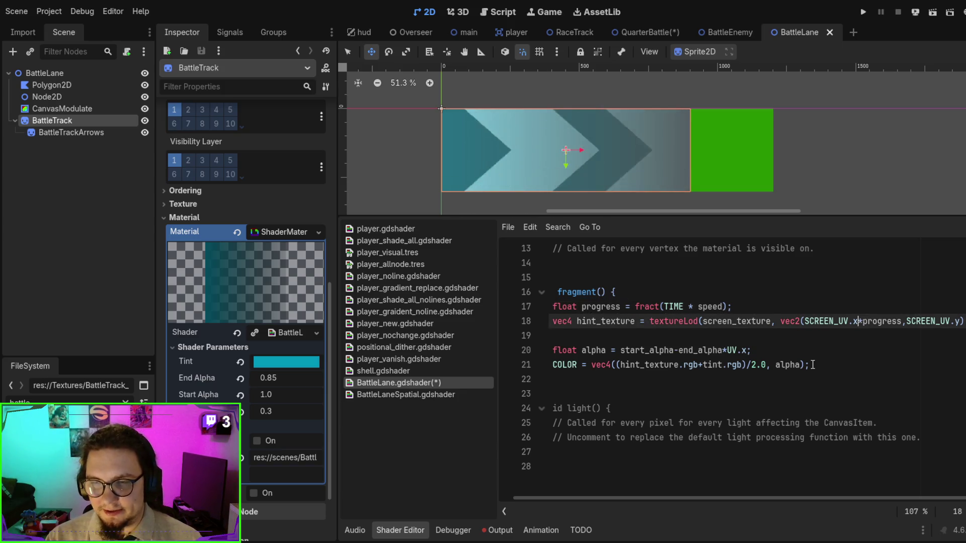
key(ctrl+s)
text(fract()
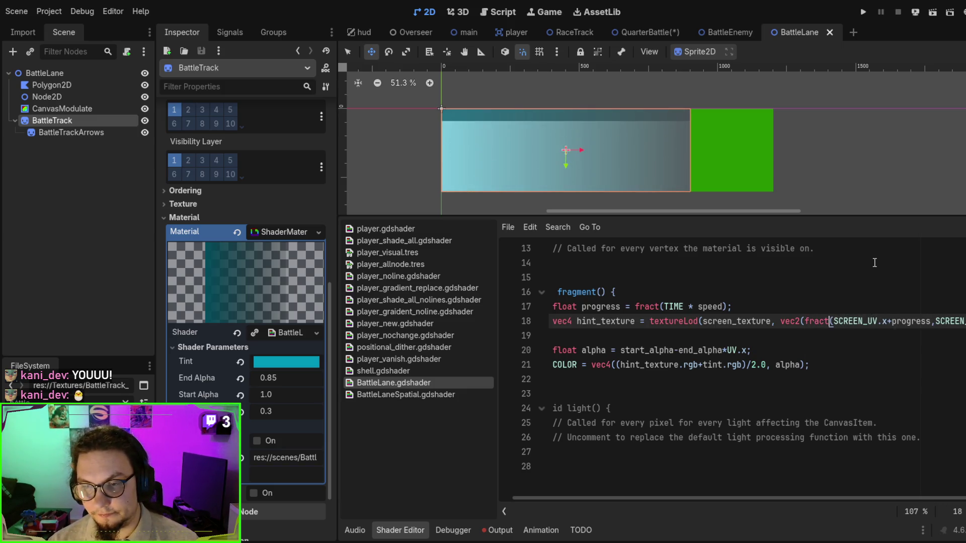
Correct the parentheses to fract(SCREEN_UV.x+progress) on line 18 and save.
key(BackSpace)
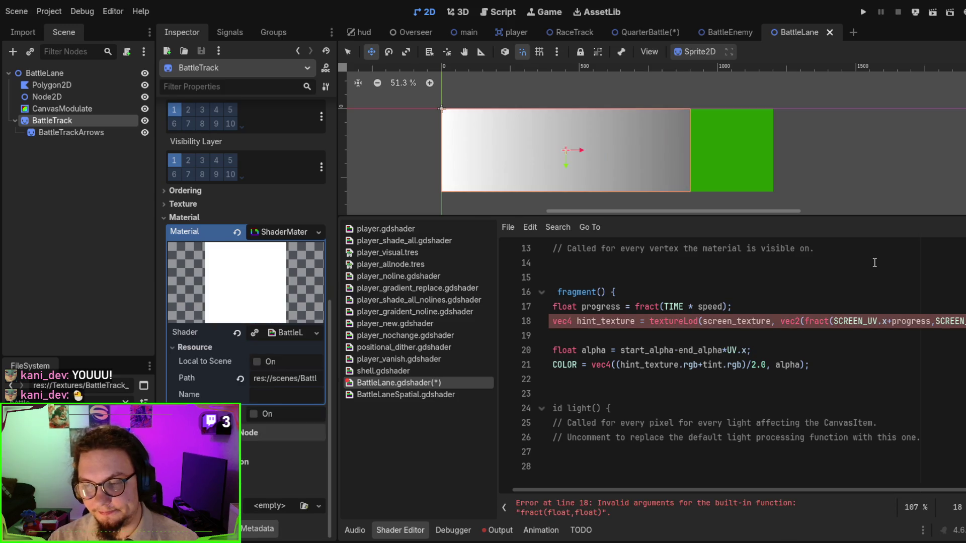
text())
key(ctrl+s)
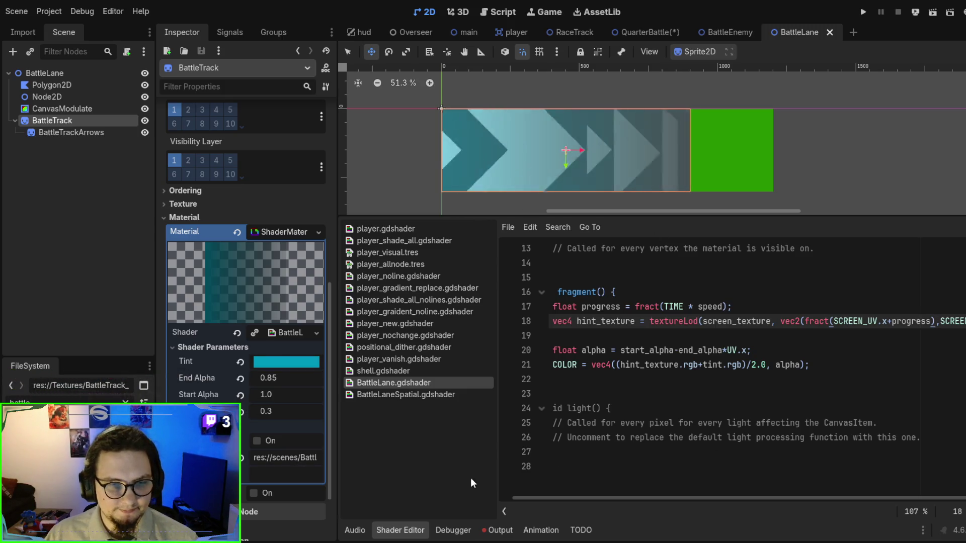
Change the speed uniform's default on line 8 from 1.0 to 0.3.
scroll(654, 352, up, 4)
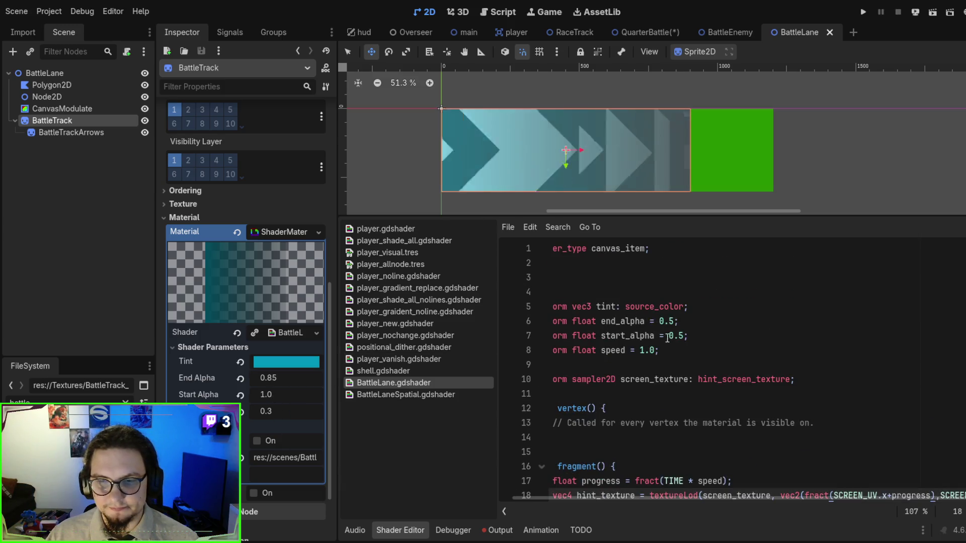
click(640, 350)
key(shift+Right)
text(0)
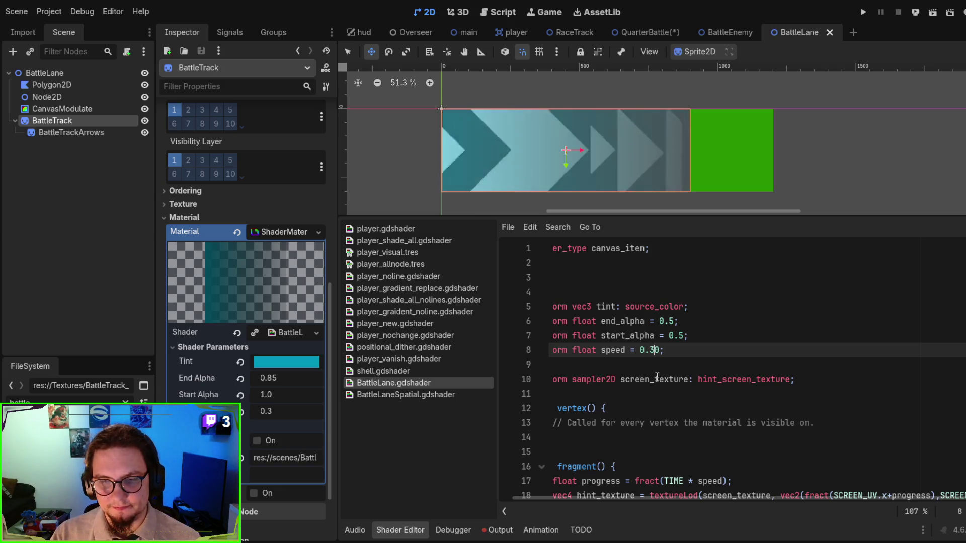
key(Right)
key(shift+Right)
text(3)
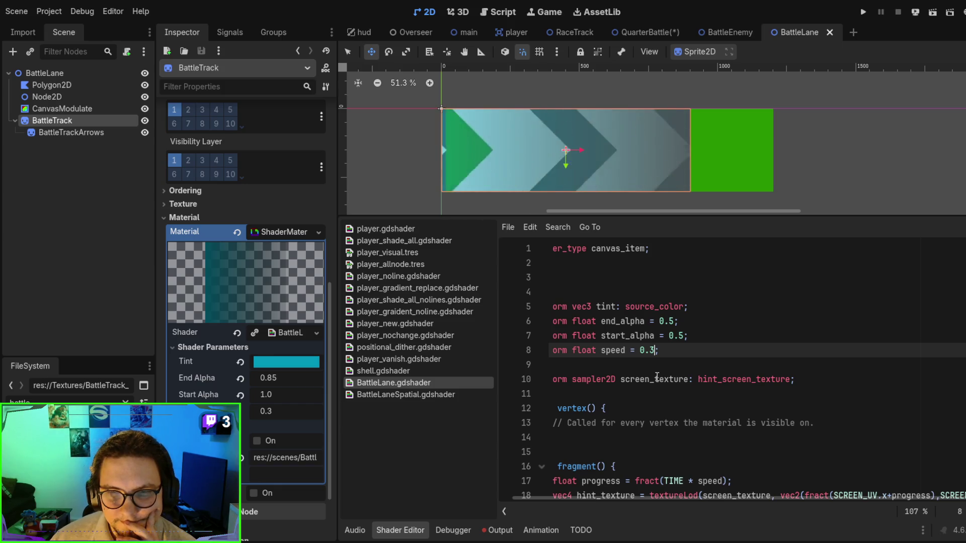
Drag the BattleTrackArrows sprite right along the lane, then back left to snap at x=0.
click(71, 132)
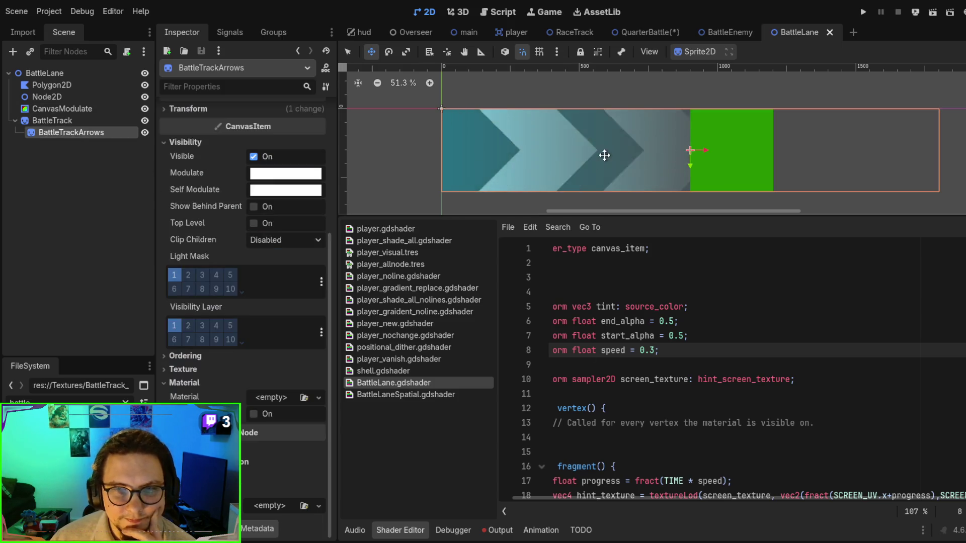
mouse_move(611, 154)
mouse_down()
mouse_move(753, 157)
mouse_move(578, 142)
mouse_move(299, 144)
mouse_move(382, 145)
mouse_up()
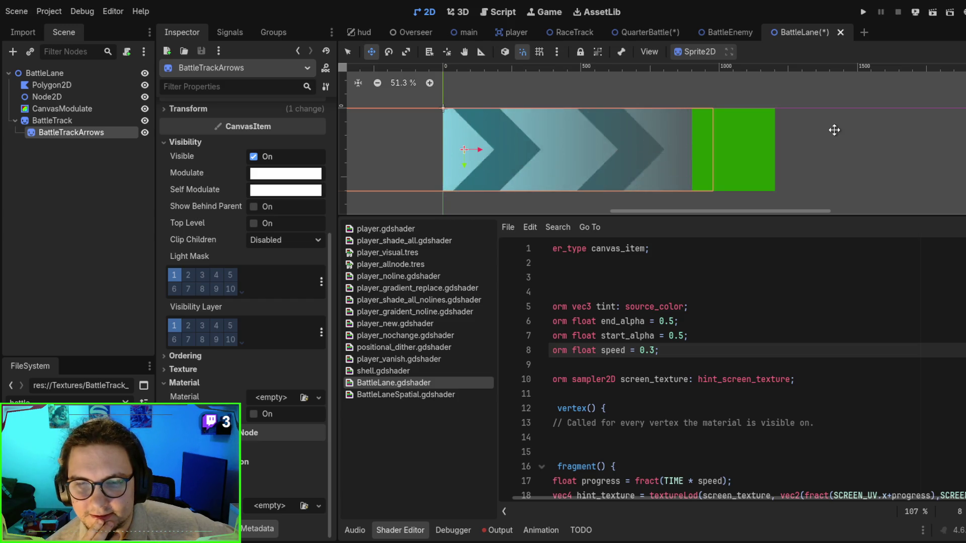
mouse_move(626, 121)
mouse_down()
mouse_move(612, 134)
mouse_move(629, 134)
mouse_move(610, 134)
mouse_move(653, 127)
mouse_move(642, 126)
mouse_up()
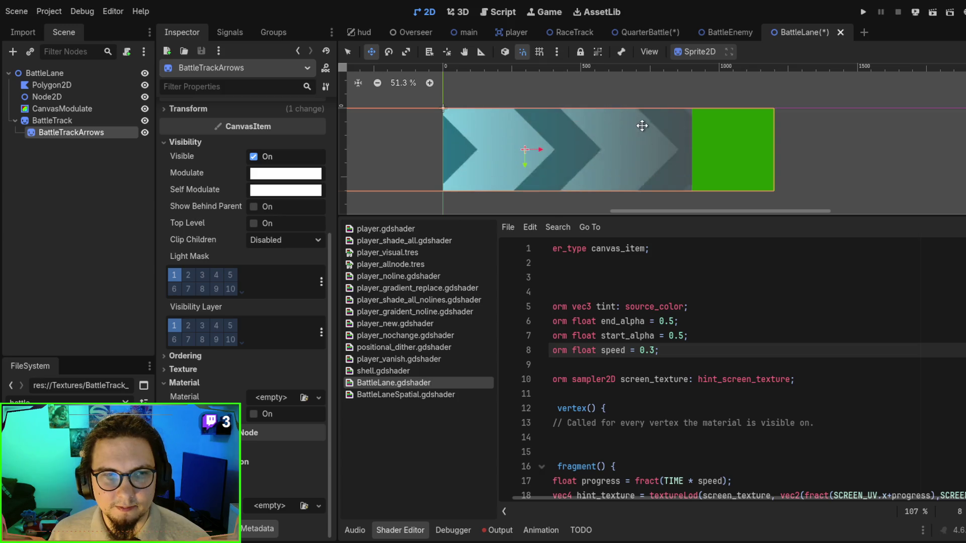
drag(590, 118, 575, 129)
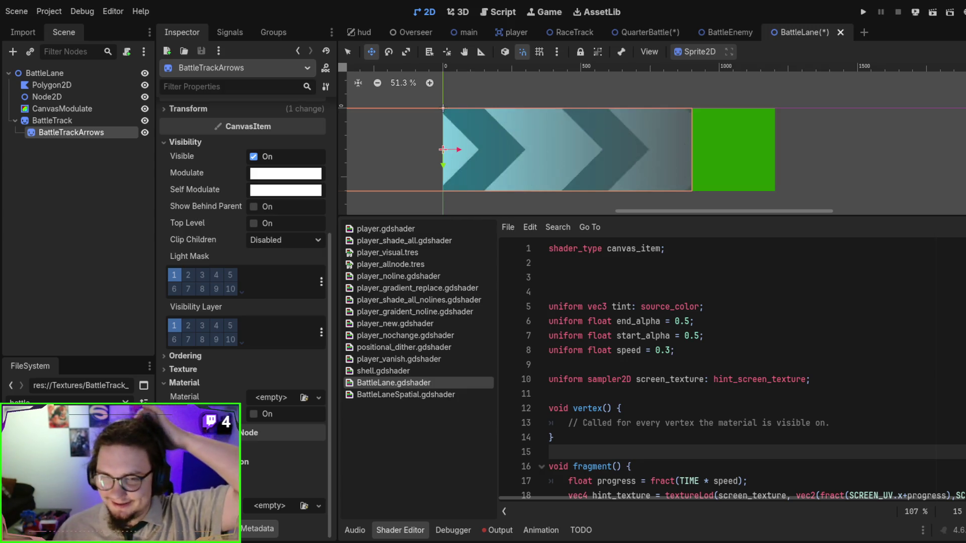
Place the cursor on the blank line following the shader uniforms.
click(654, 393)
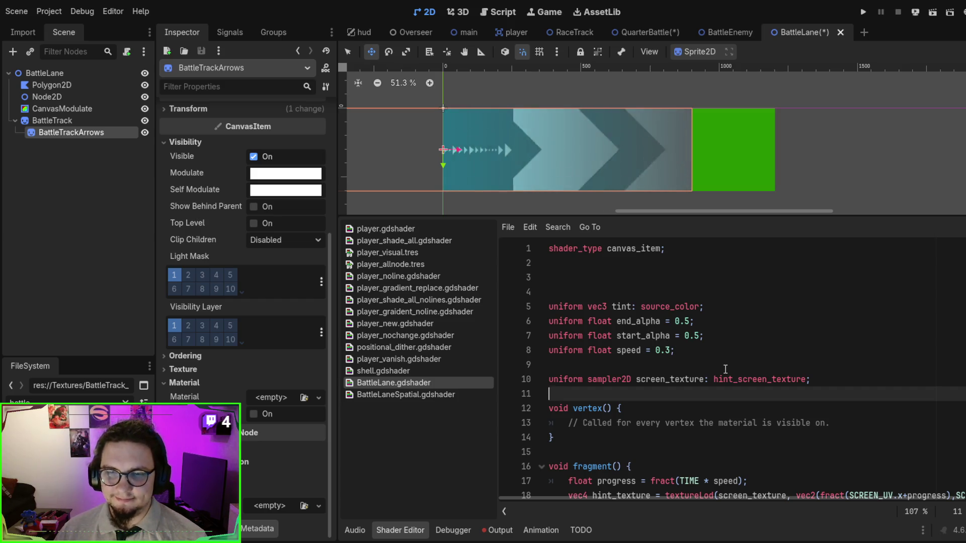
scroll(726, 364, down, 1)
scroll(726, 364, down, 5)
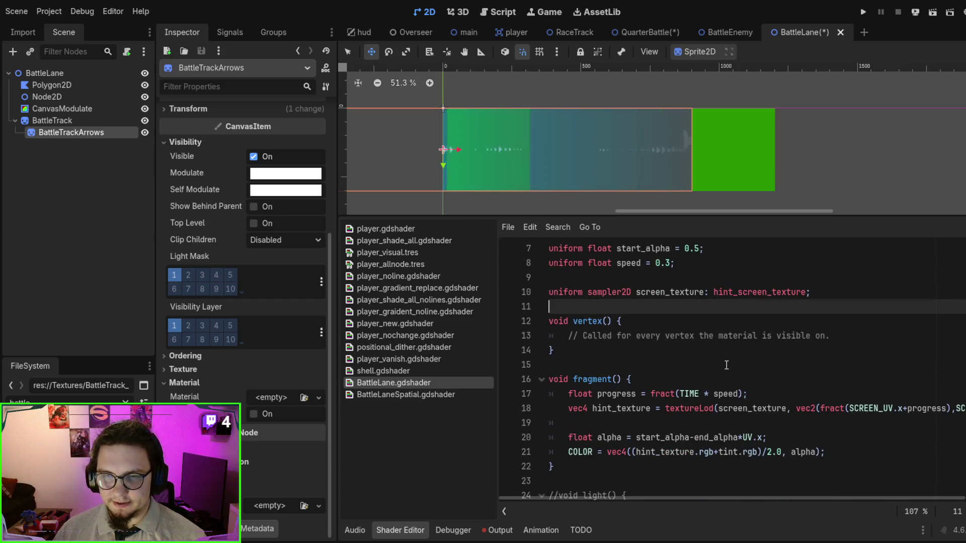